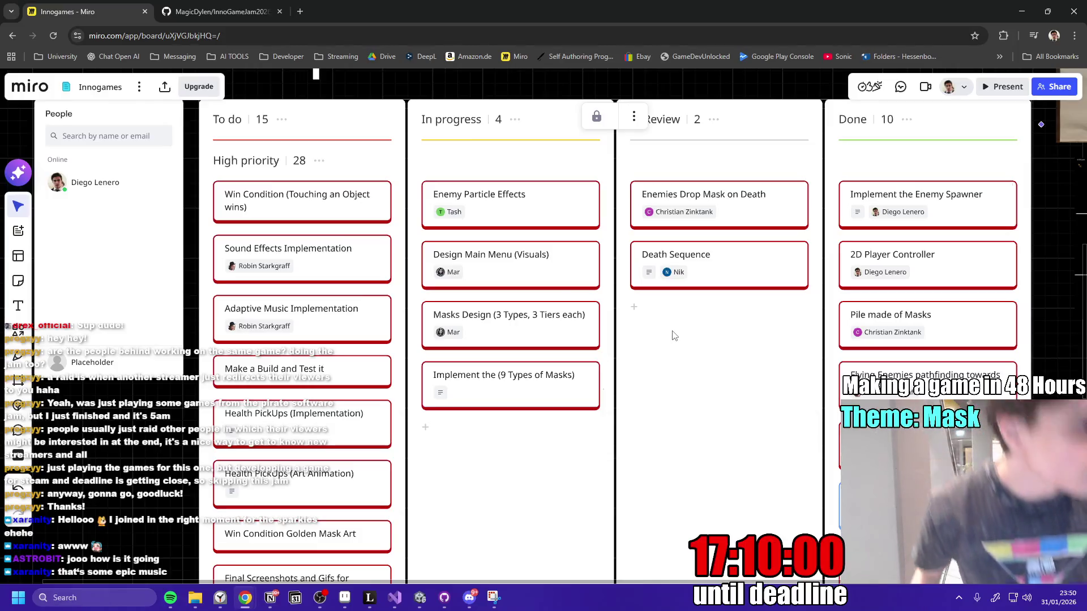
- Add a Notion to-do above the cooldown task to fix the off-centre Player Sprite
key(alt+Tab)
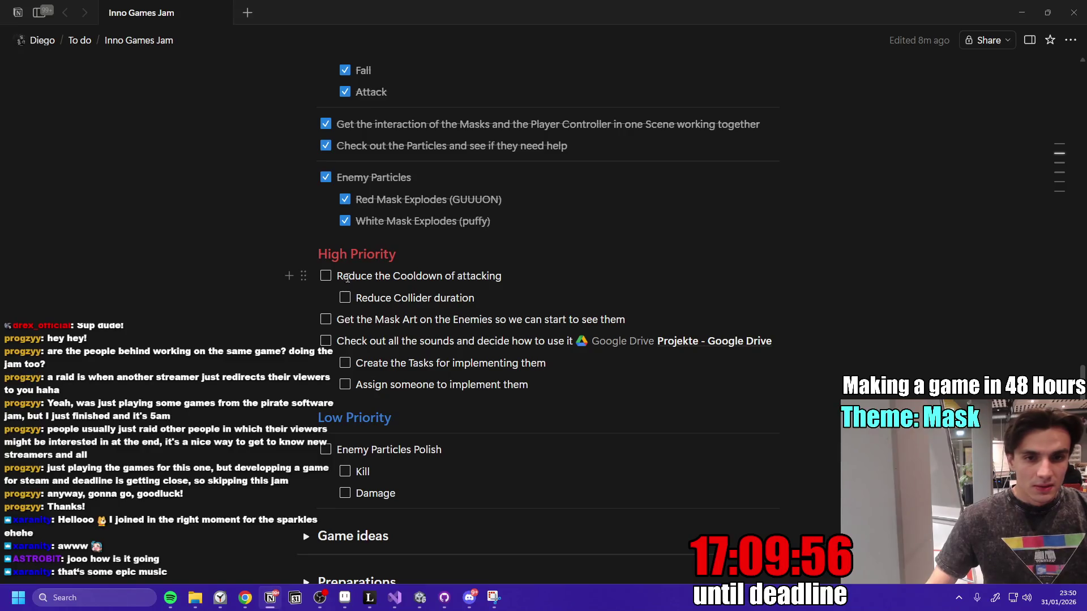
key(Return)
text(Fix)
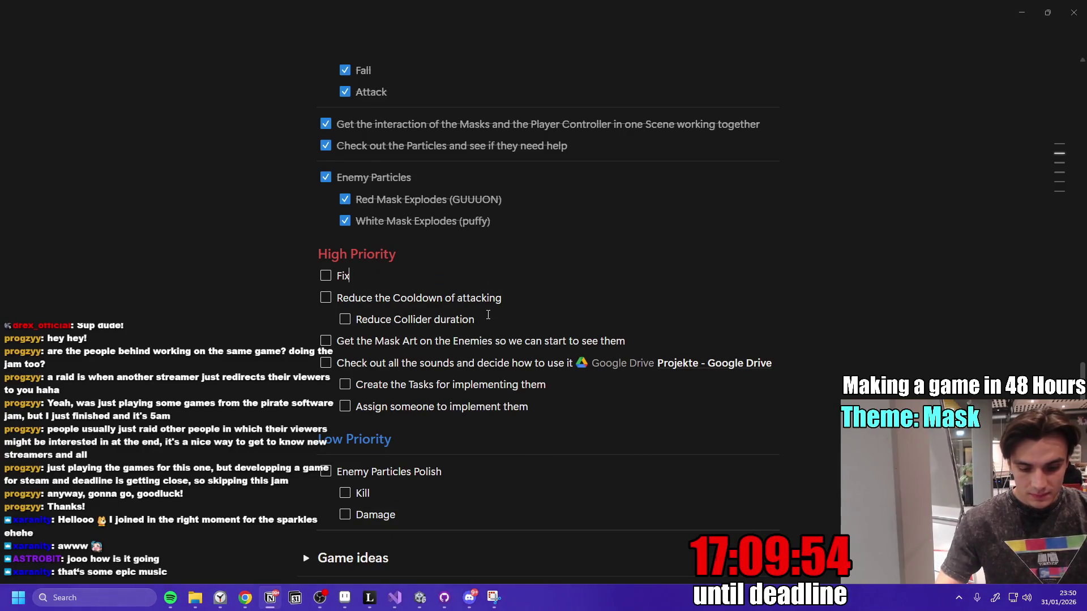
text( the Player Sprite not being centered)
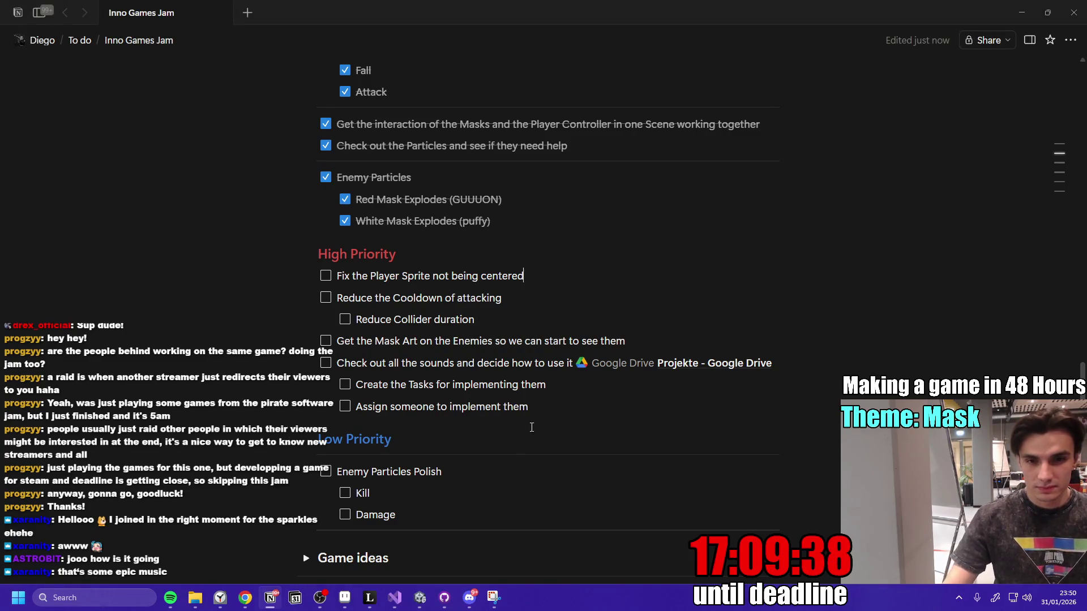
- Add a top-level to-do 'Implement the final art for the background'
key(Return)
key(shift+Tab)
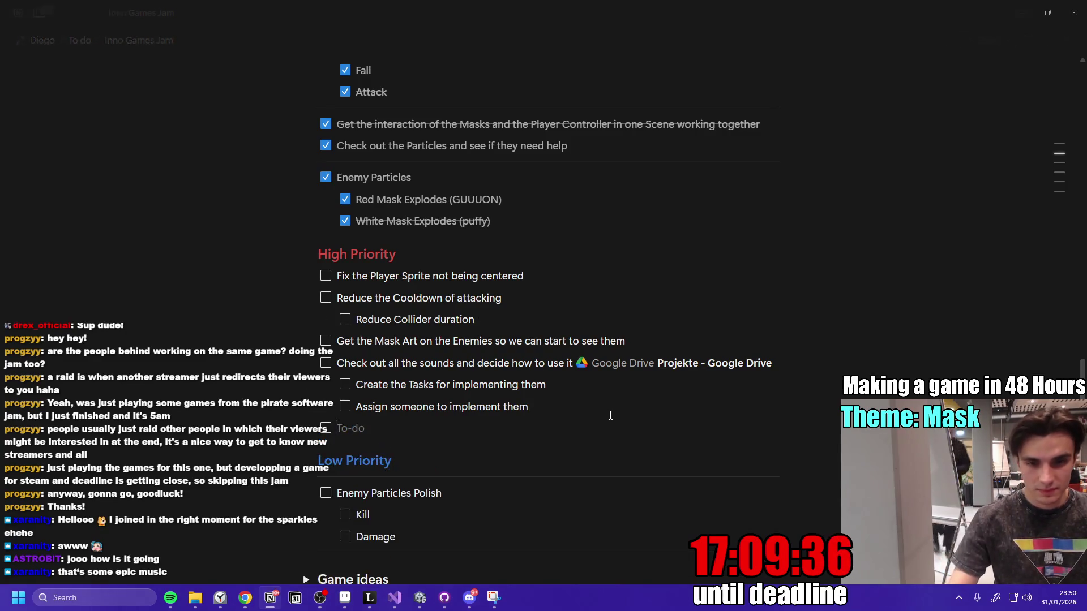
text(Implement the final a)
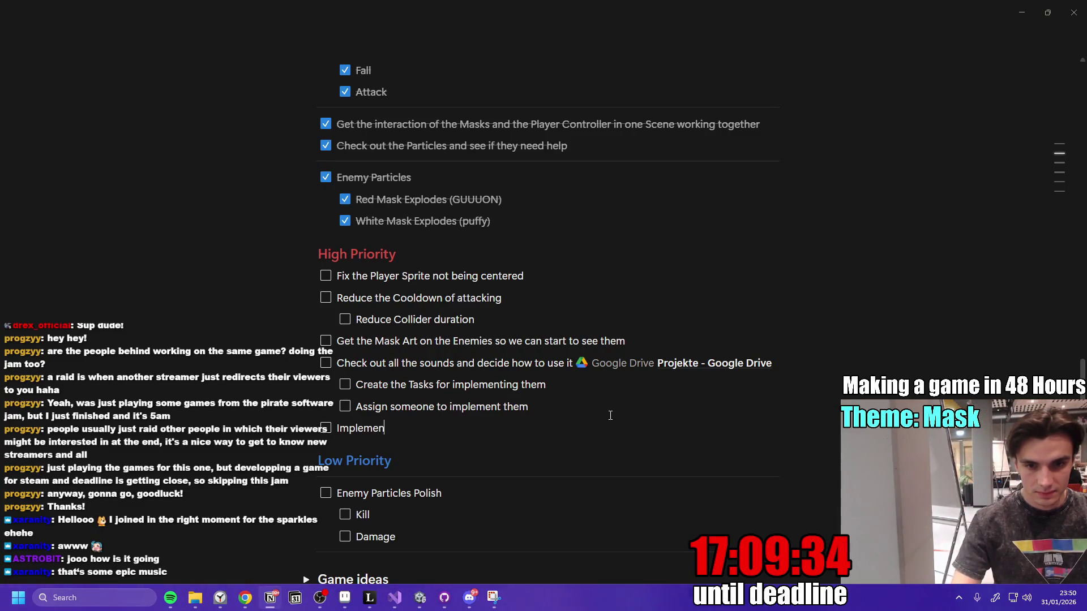
text(rt f)
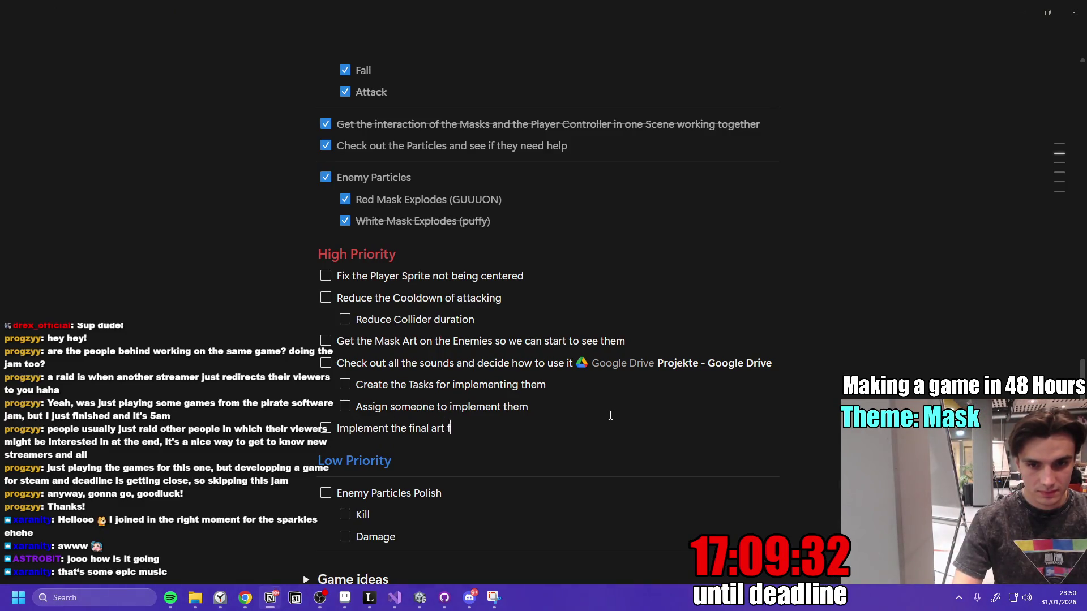
text(or the background)
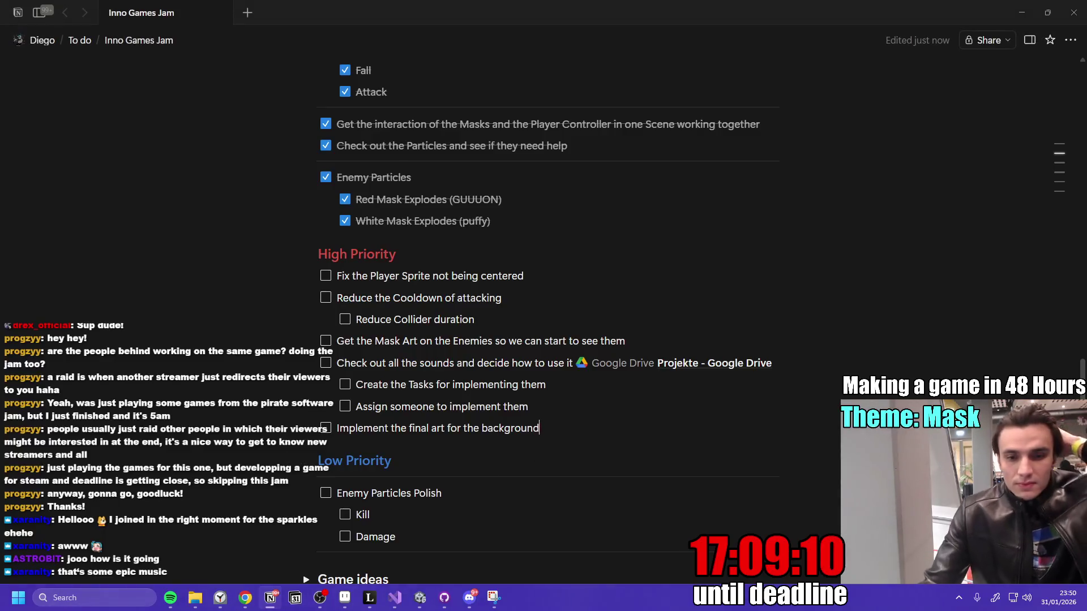
click(420, 597)
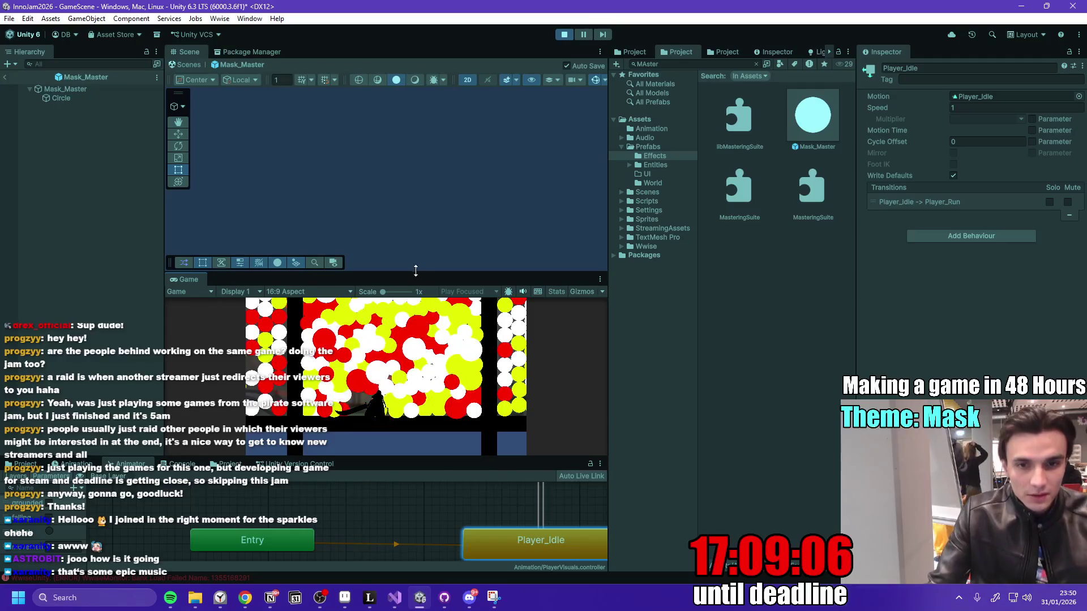
- Enlarge the Scene view above a smaller Game view and stop the running game
mouse_move(414, 274)
mouse_down()
mouse_move(461, 133)
mouse_move(482, 295)
mouse_up()
click(565, 35)
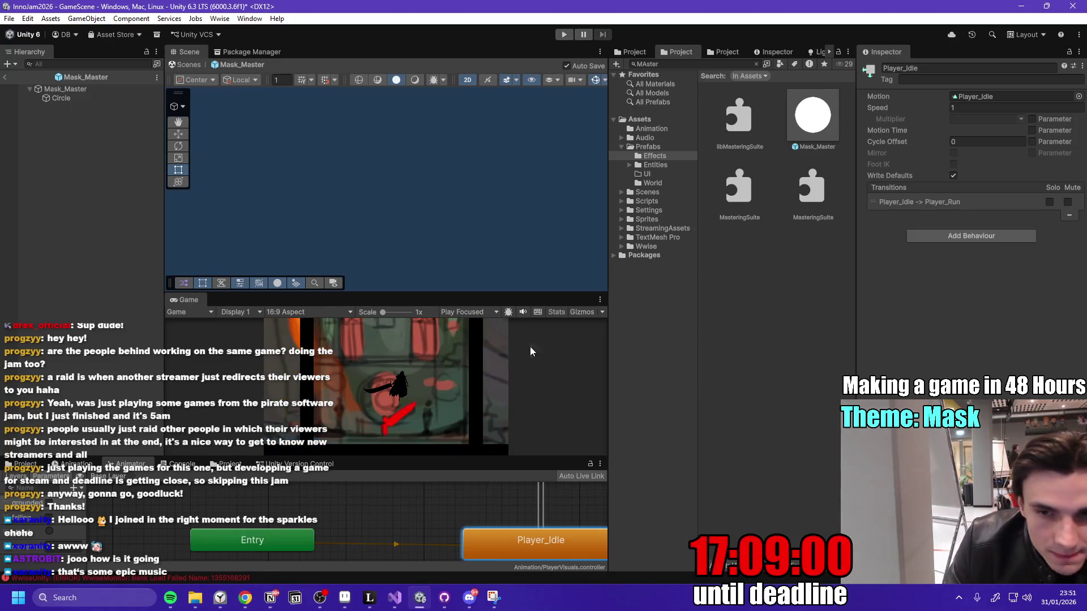
click(446, 602)
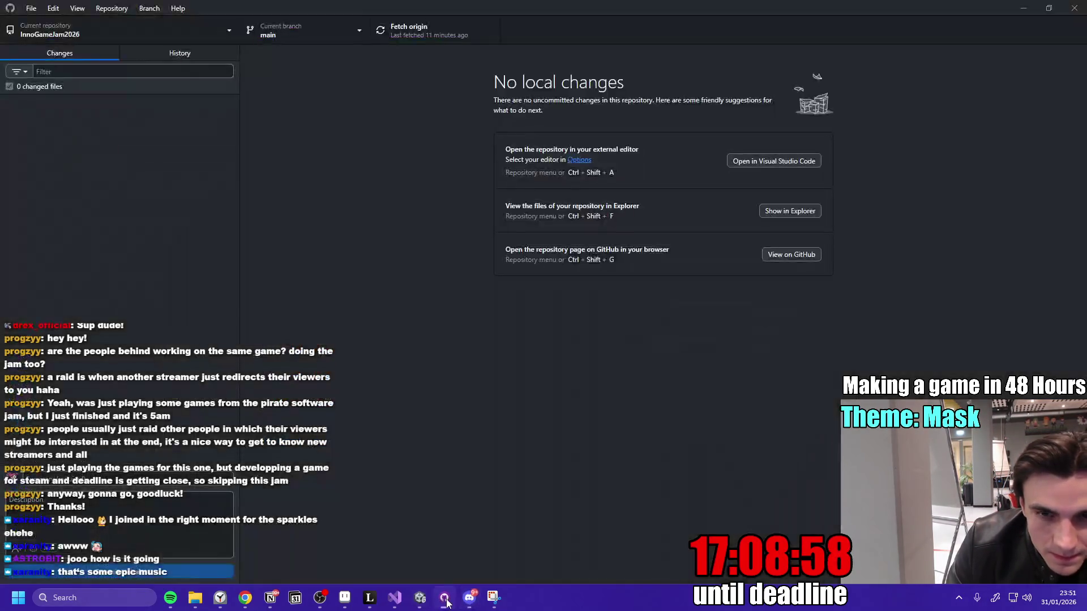
- Fetch origin and pull the 13 new remote commits into main
click(421, 26)
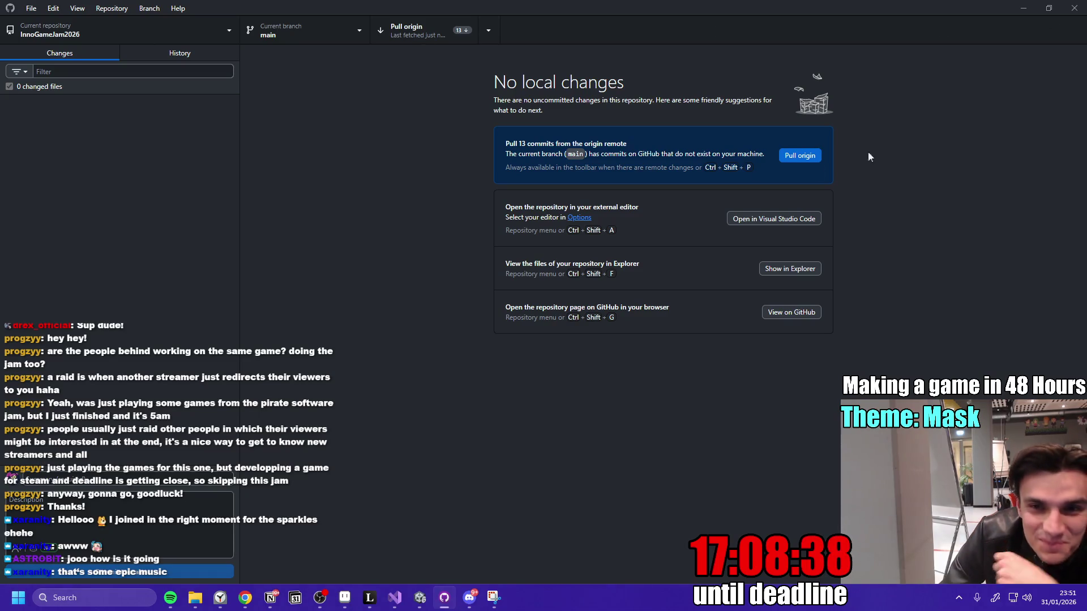
click(419, 31)
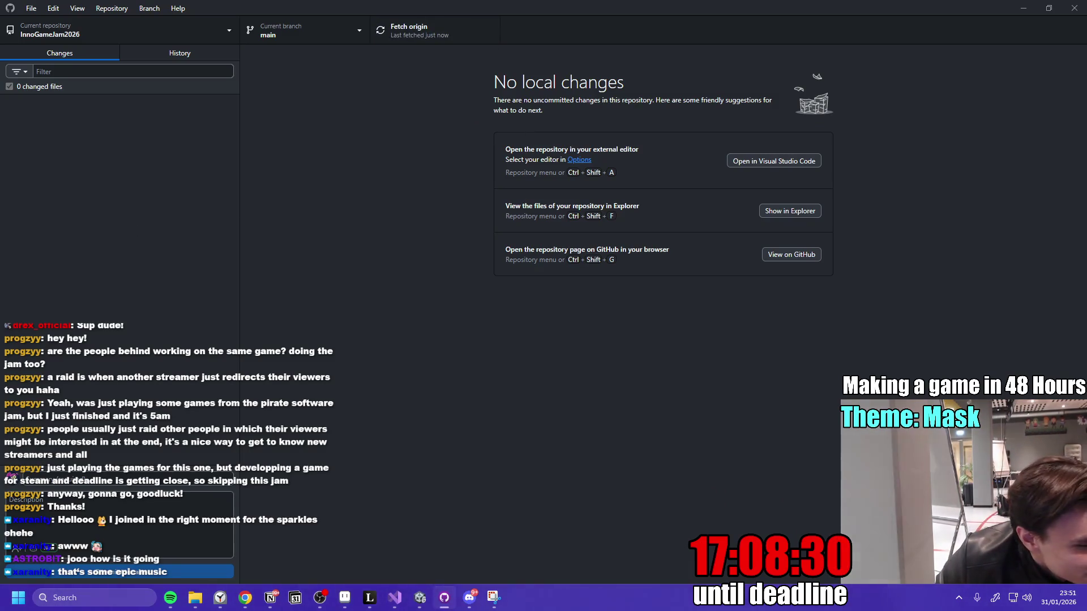
click(469, 597)
scroll(361, 432, down, 10)
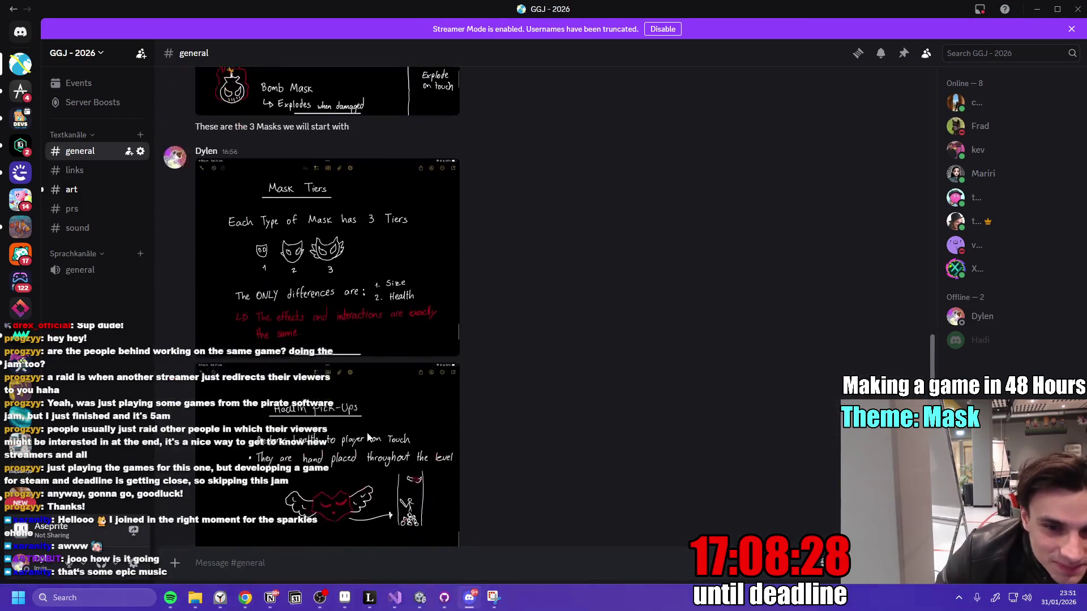
- Open the newest golden mask artwork in Discord's #art channel and zoom in on it
scroll(362, 439, down, 10)
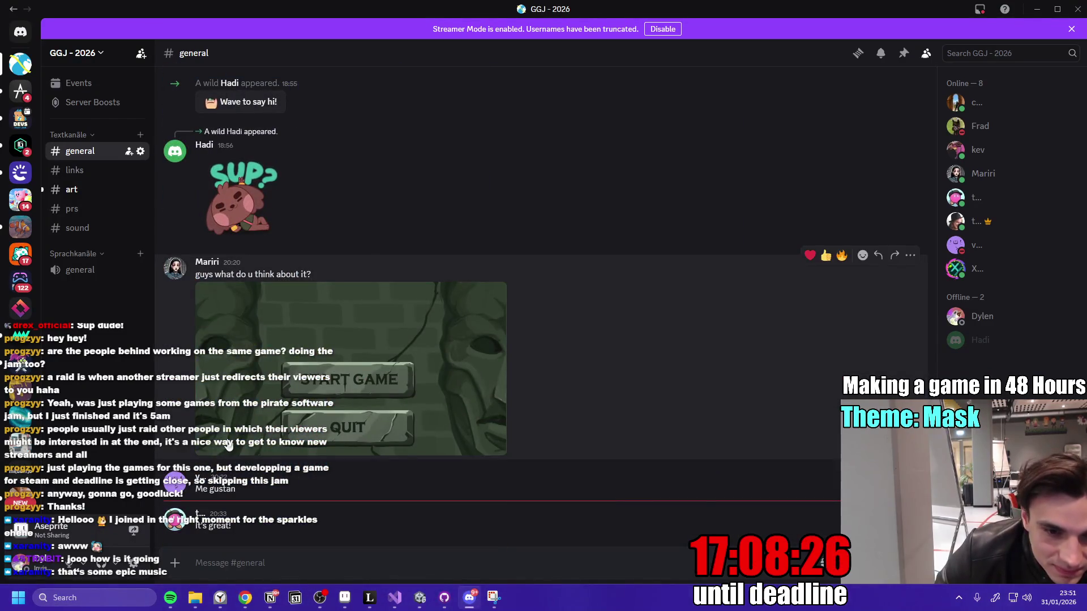
click(68, 189)
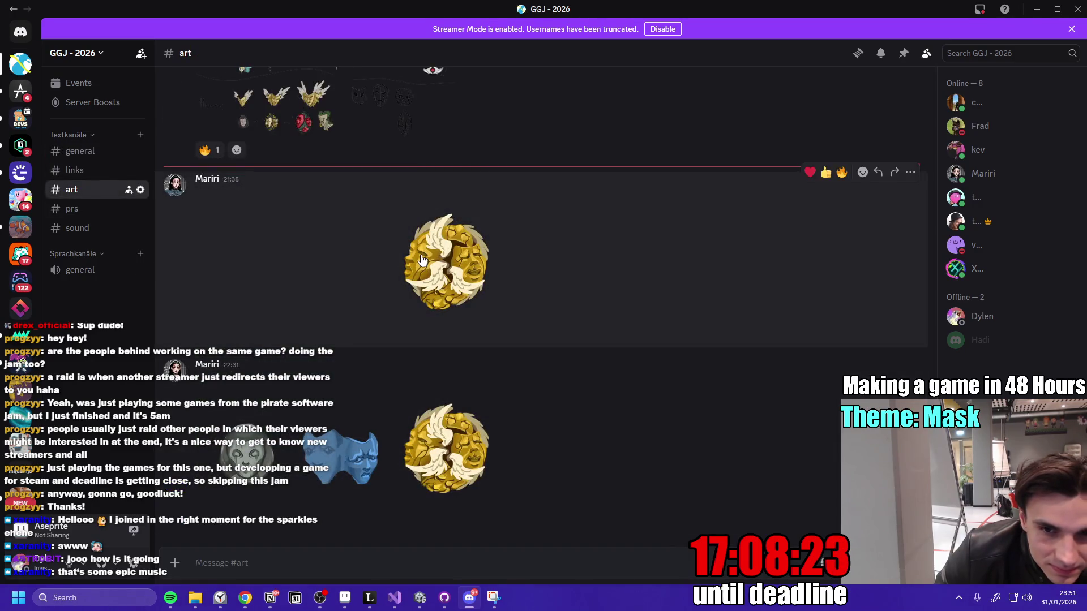
click(422, 263)
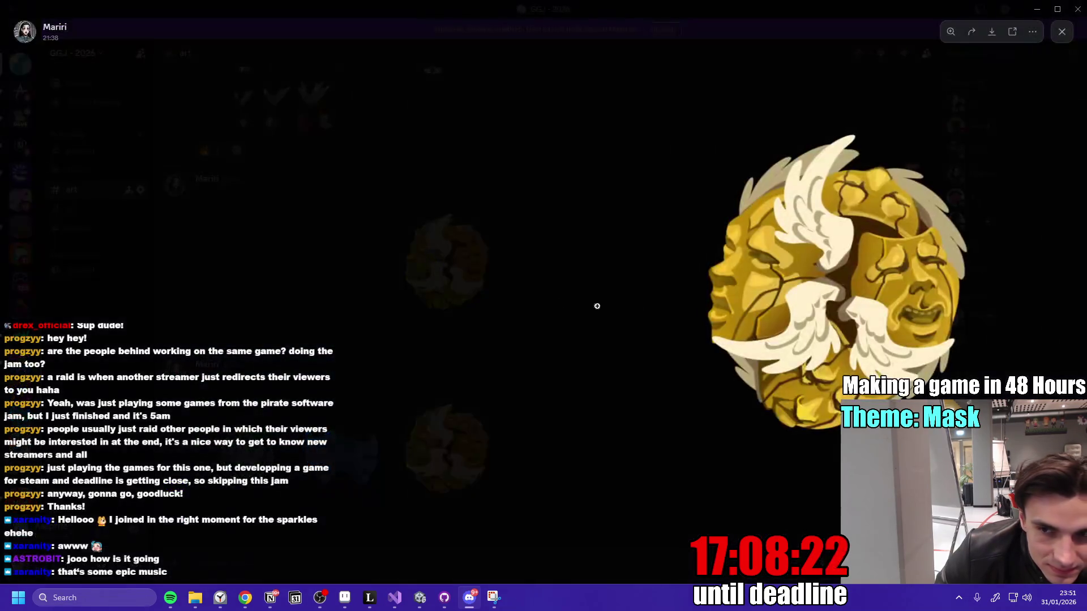
click(656, 417)
click(635, 417)
click(600, 283)
click(567, 164)
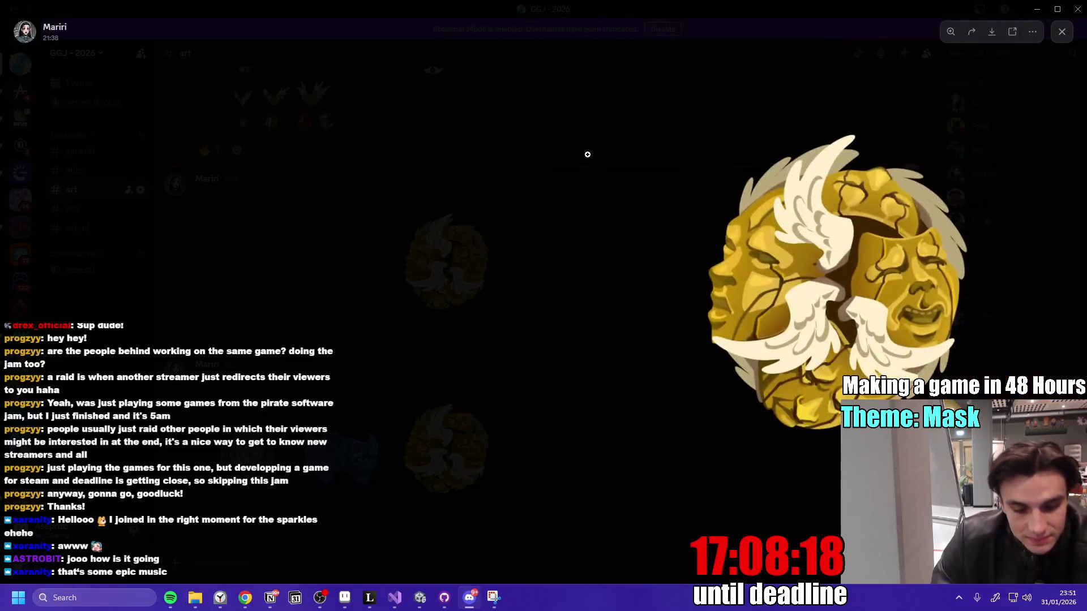
click(681, 278)
- Minimize Discord and return to Unity with the Game view maximized
click(1036, 9)
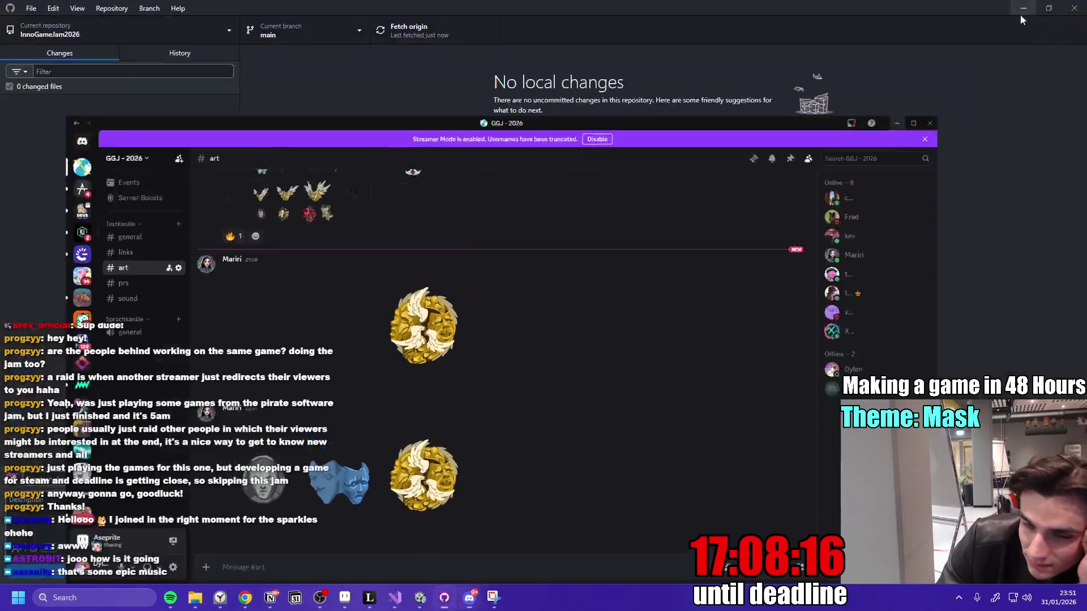
key(alt+Tab)
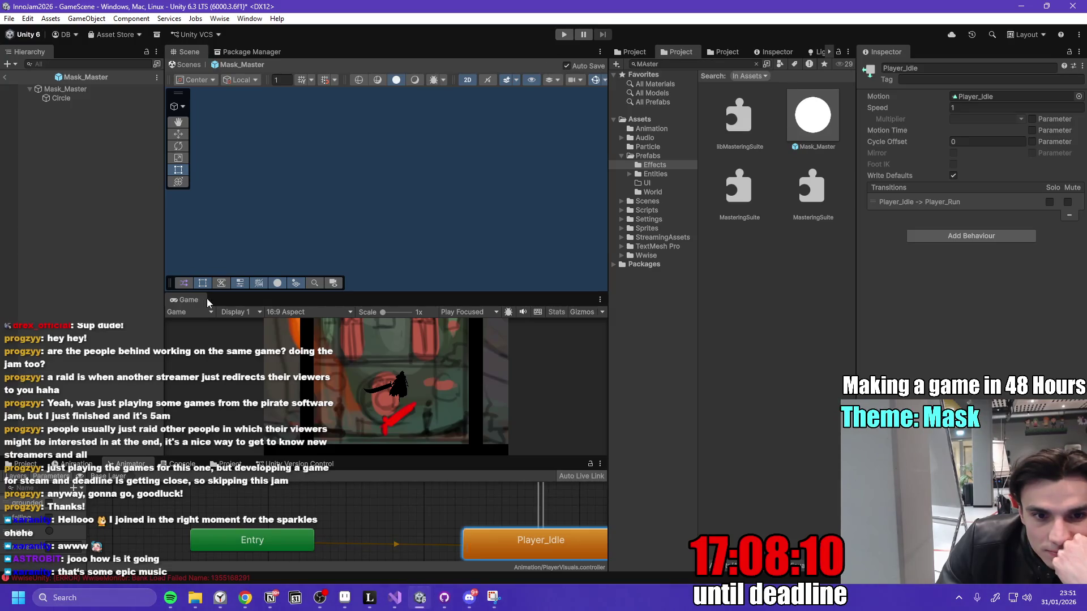
double_click(186, 299)
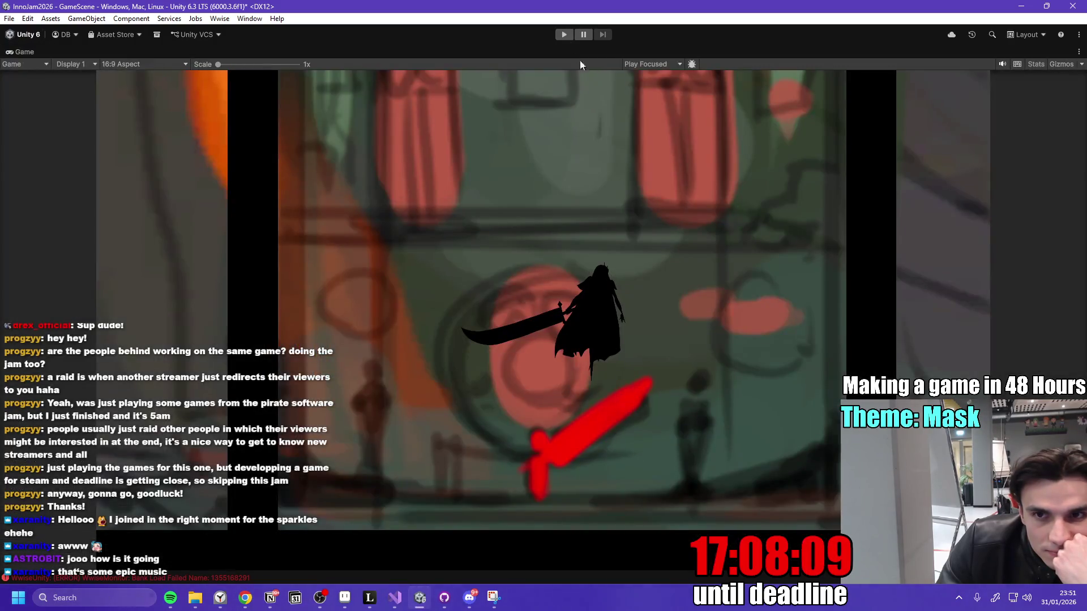
- Playtest the level full-size, attacking among spawning masks and orbs, then stop
click(565, 35)
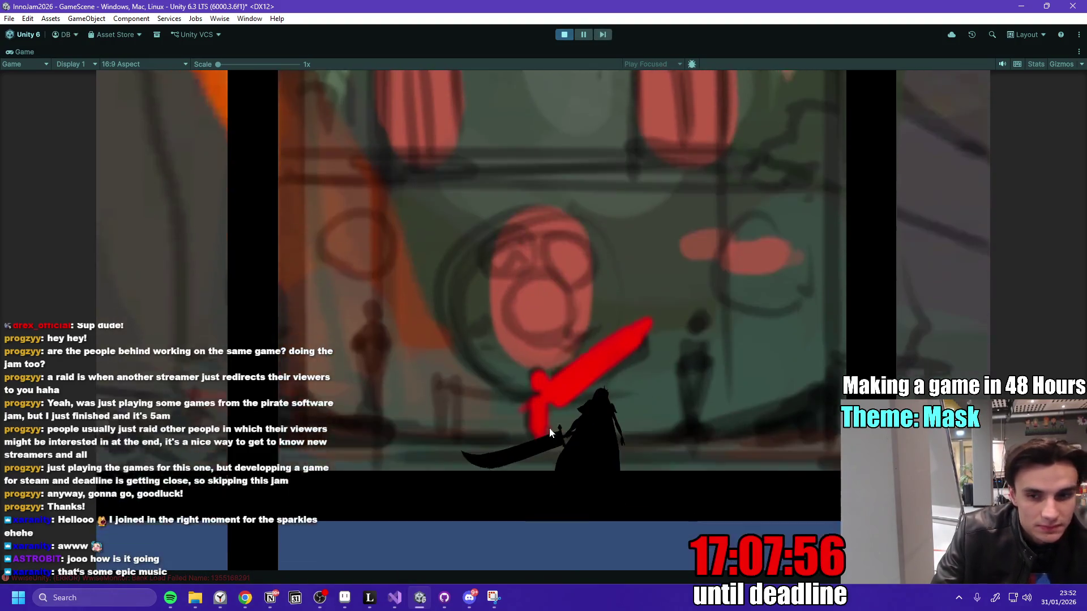
click(596, 383)
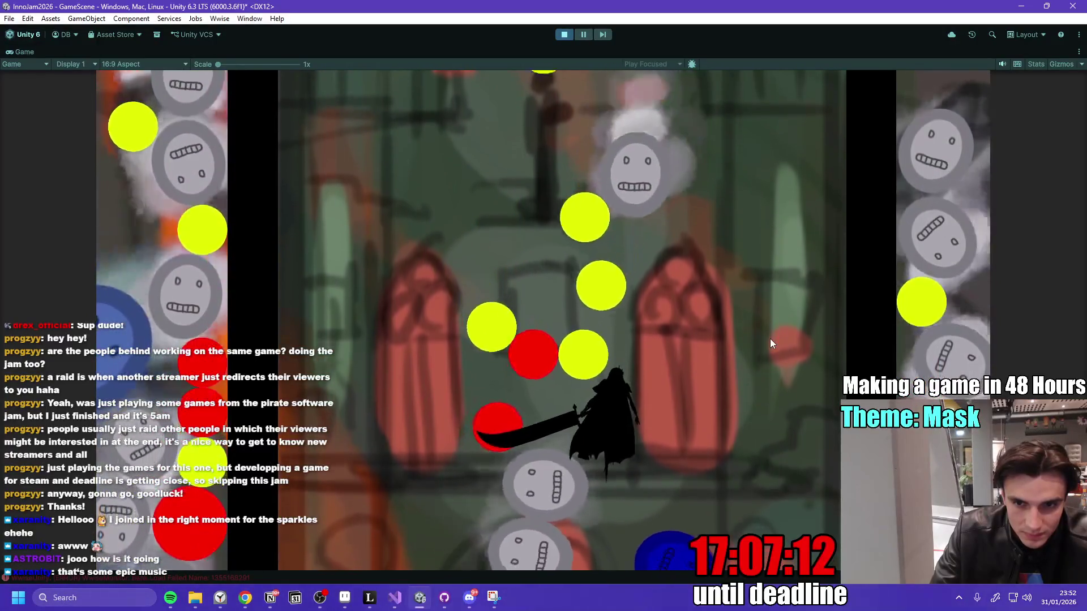
click(565, 34)
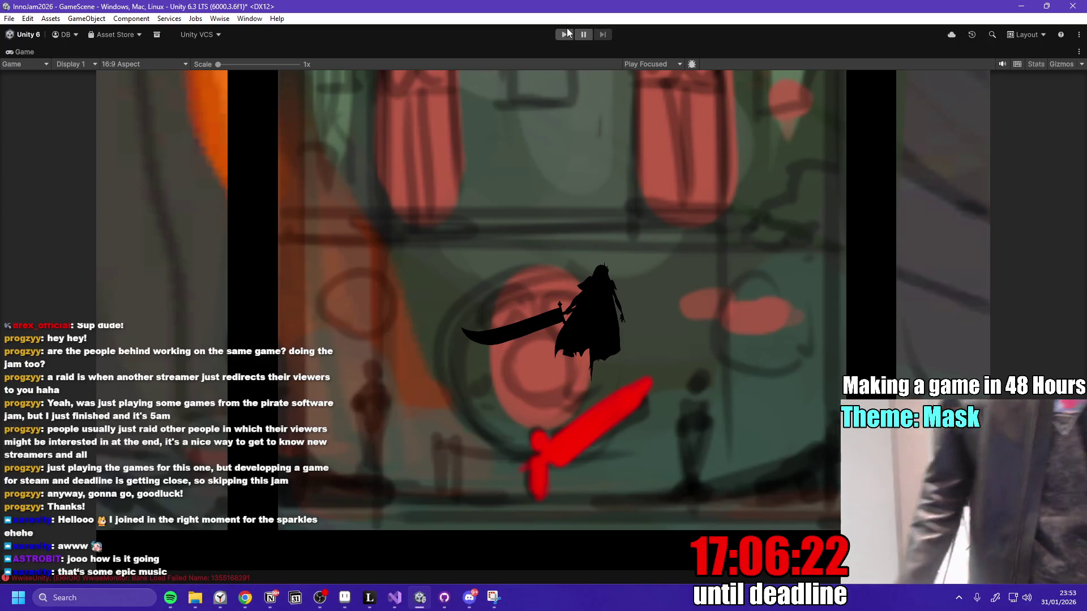
- Restore the editor layout with Hierarchy, Scene, Project, Inspector and Animator panels
double_click(20, 53)
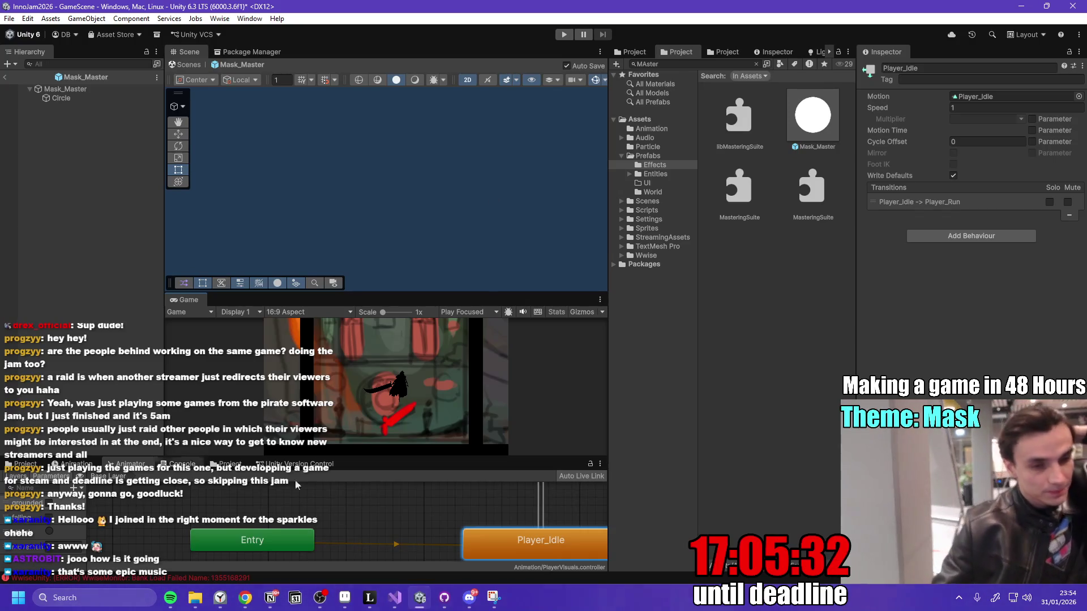
mouse_move(370, 581)
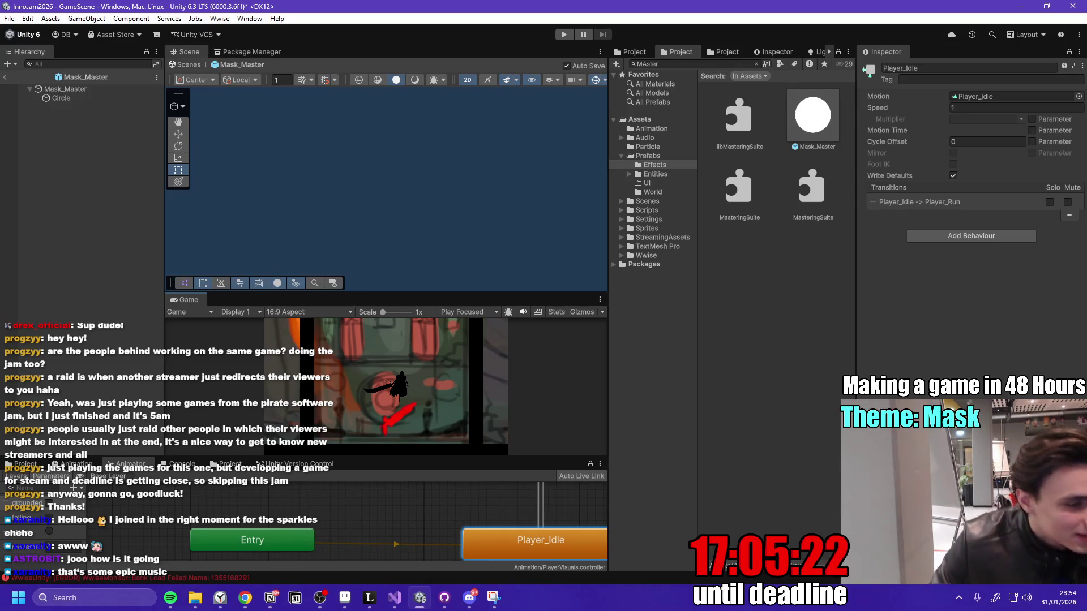
key(alt+Tab)
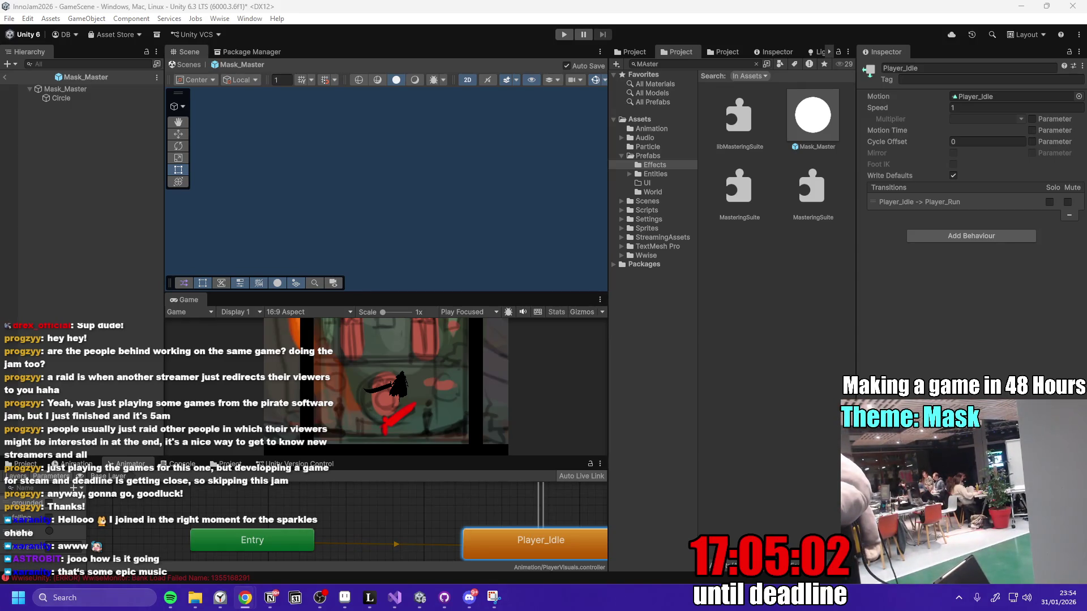
key(alt+Tab)
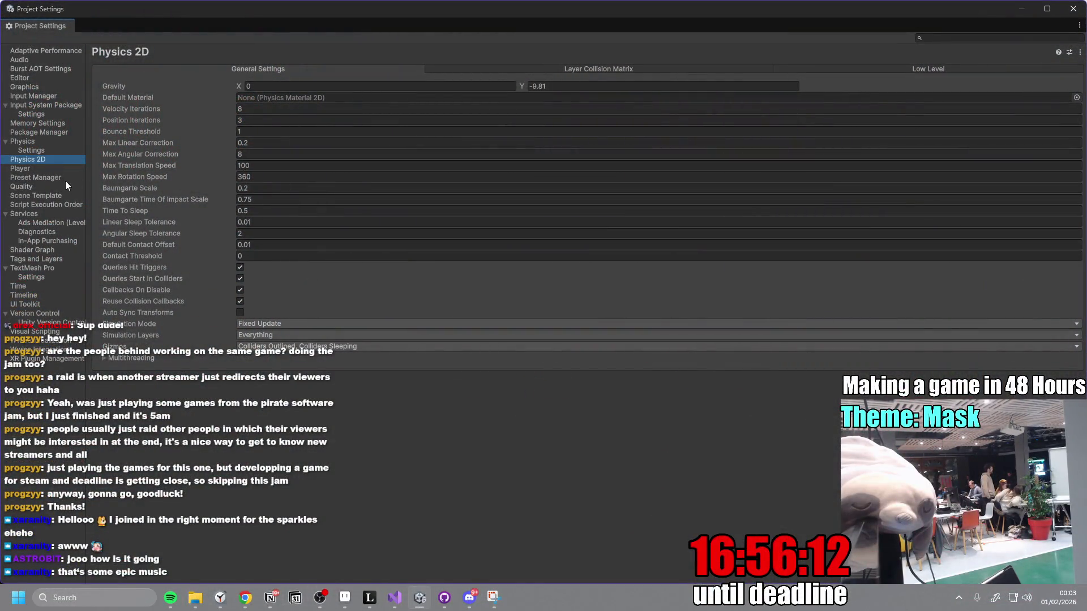
- Enable Ground/Player collision in the 2D Layer Collision Matrix, then close Project Settings
click(589, 68)
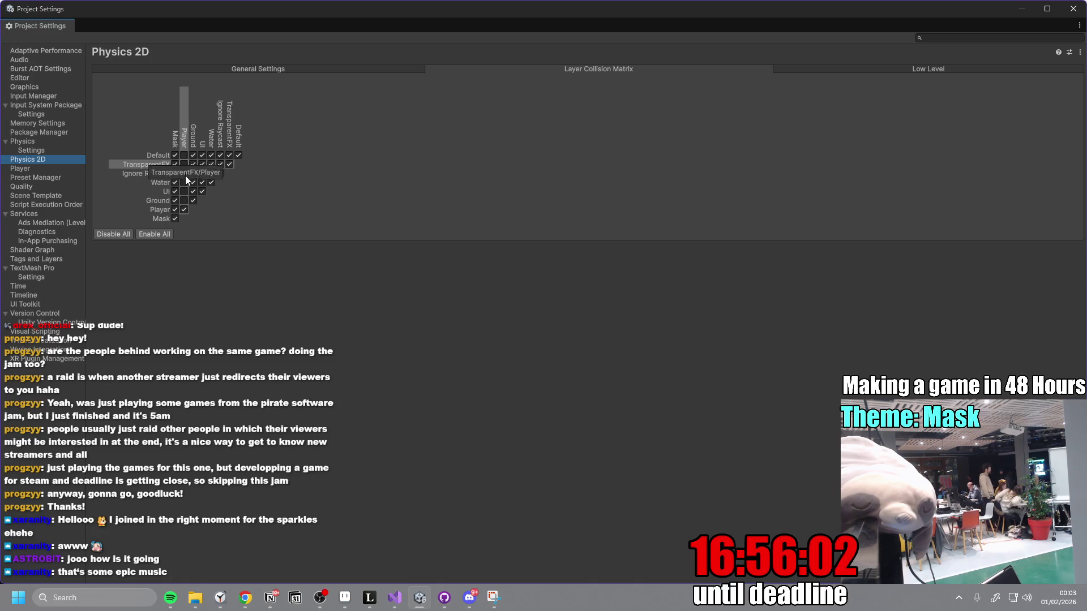
click(183, 202)
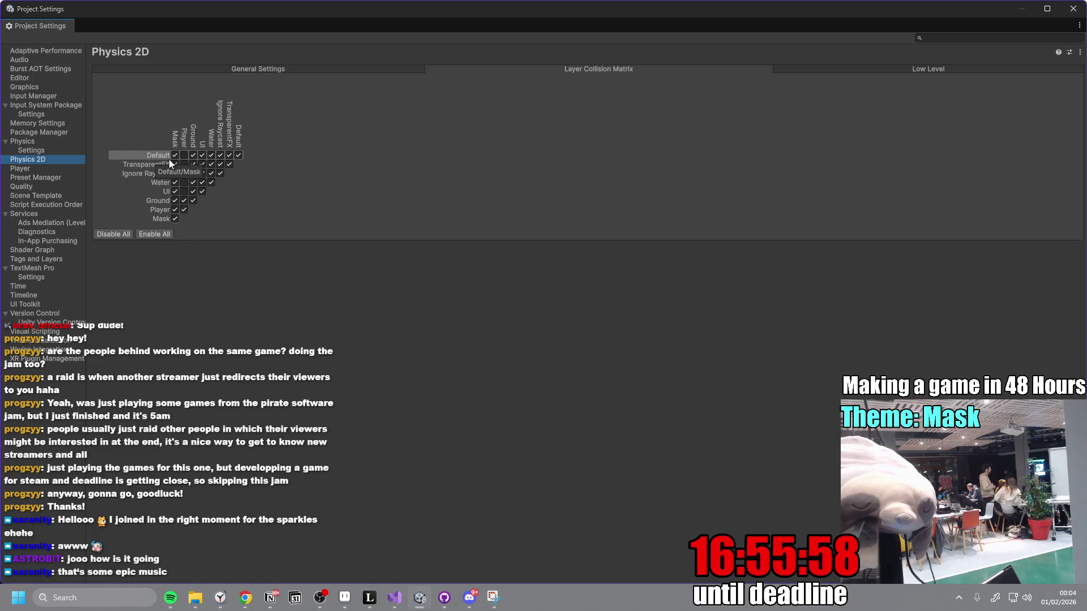
click(175, 219)
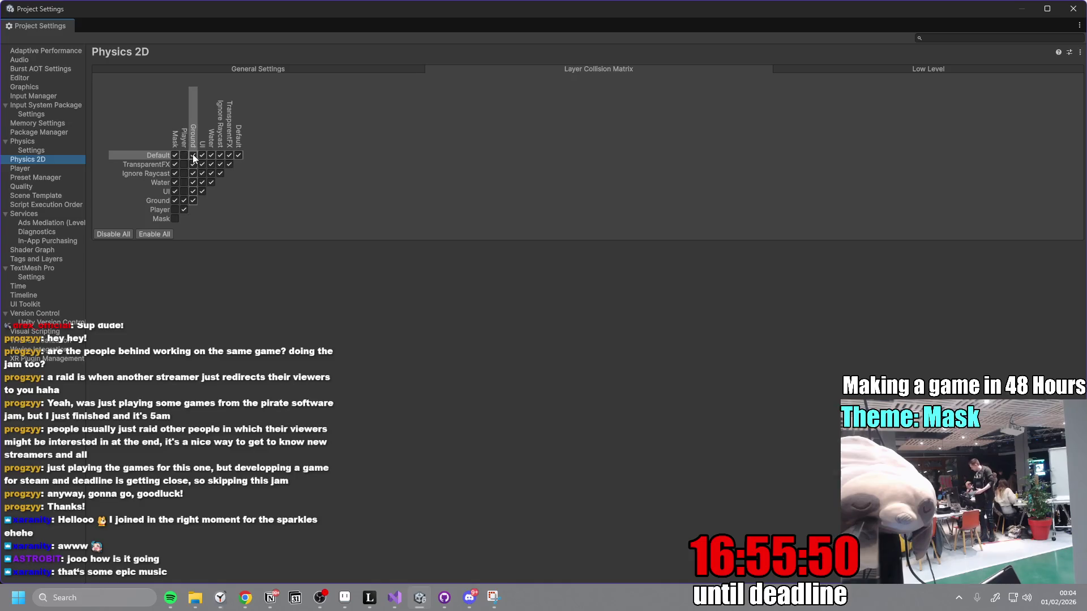
click(175, 219)
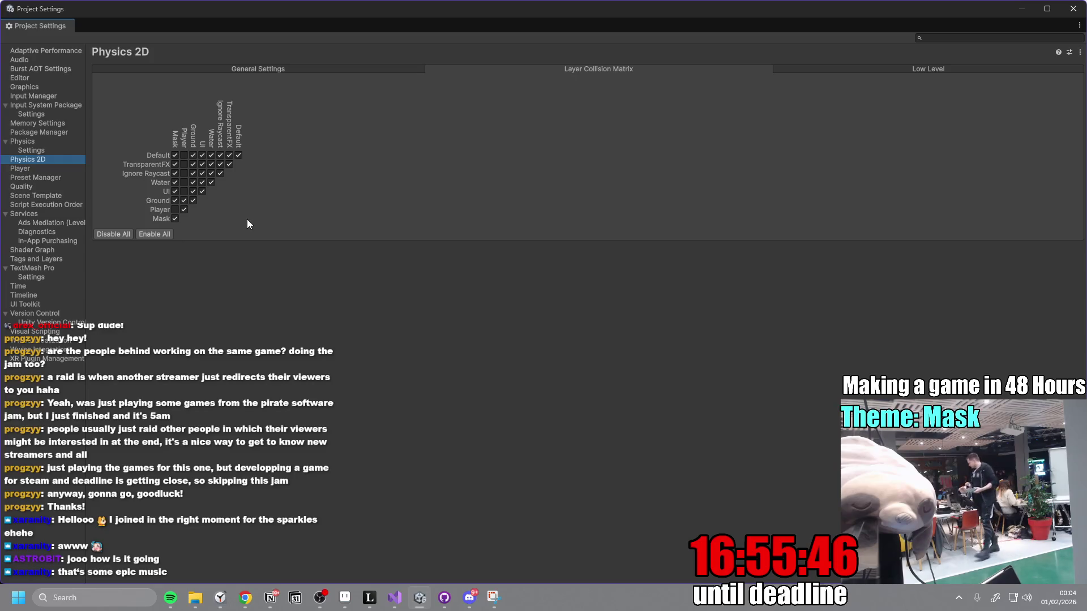
click(1080, 16)
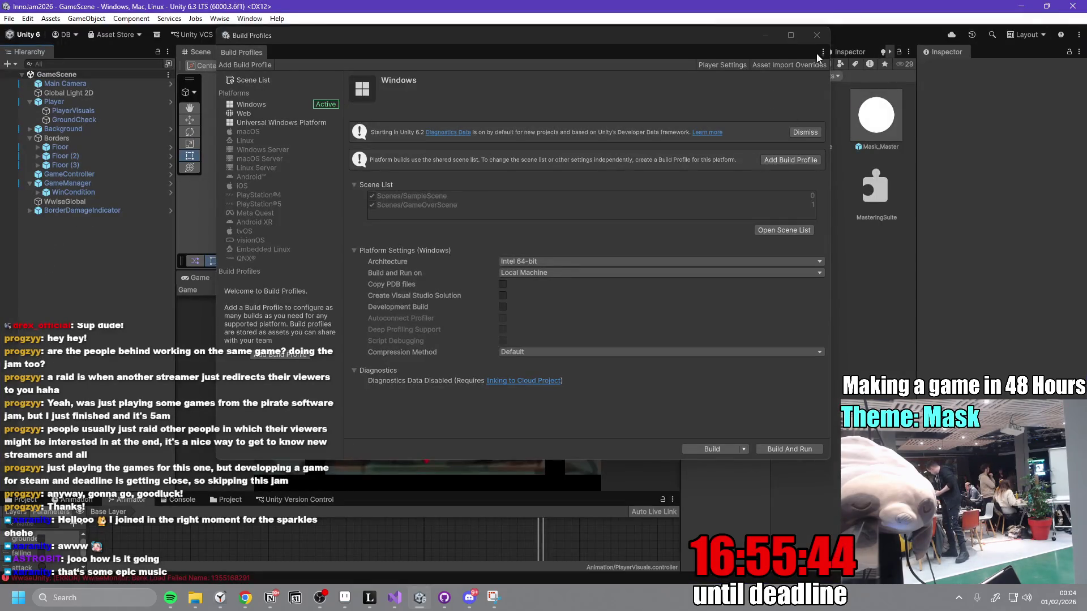
- Open the Player prefab and check its Ground Mask covers the Ground and Mask layers
click(171, 103)
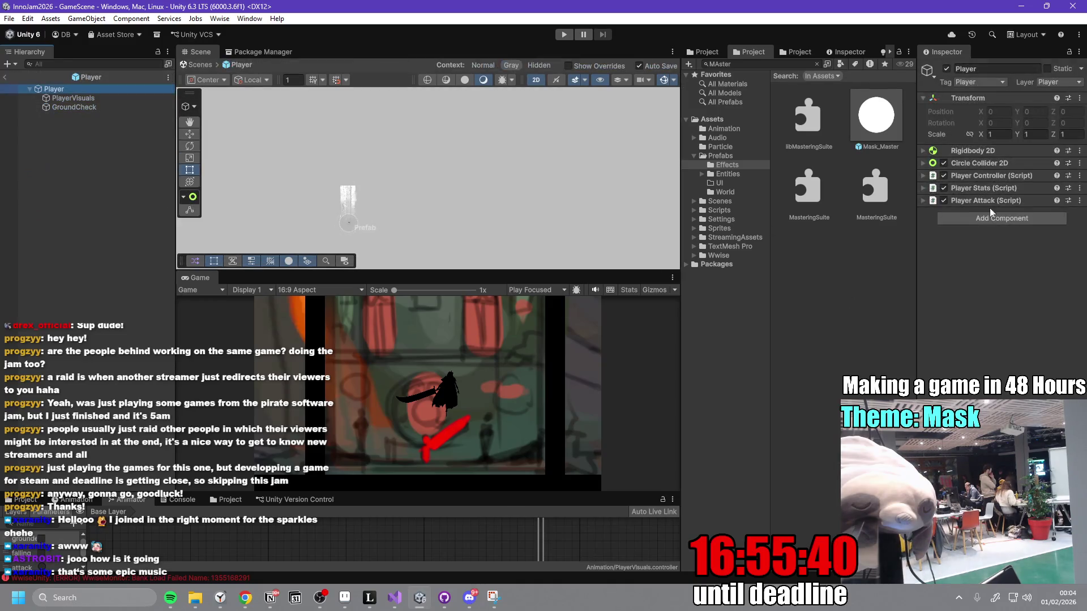
click(923, 188)
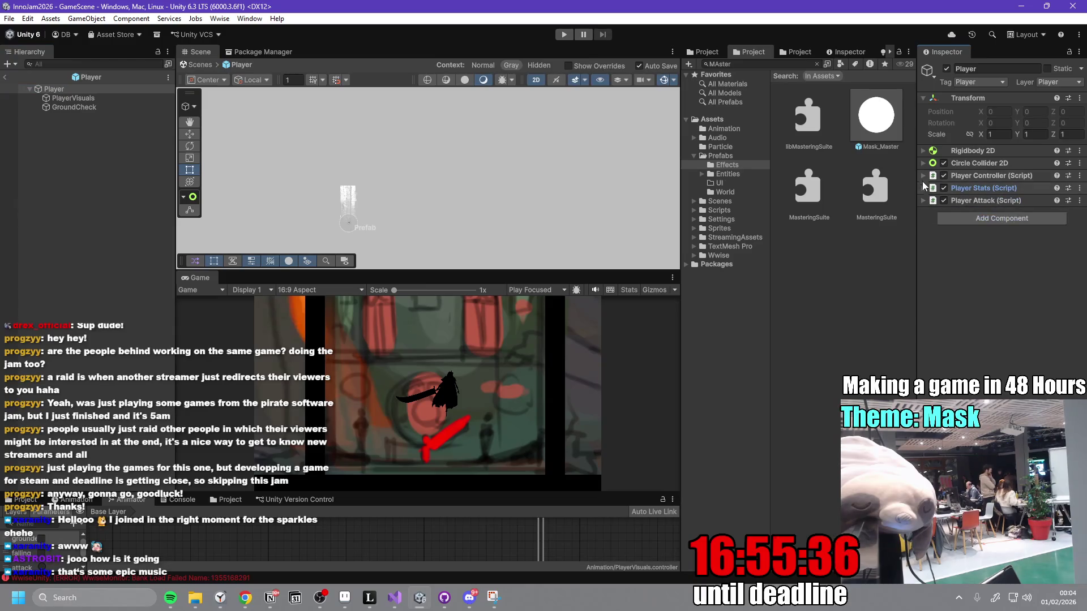
click(924, 188)
click(922, 176)
click(1051, 343)
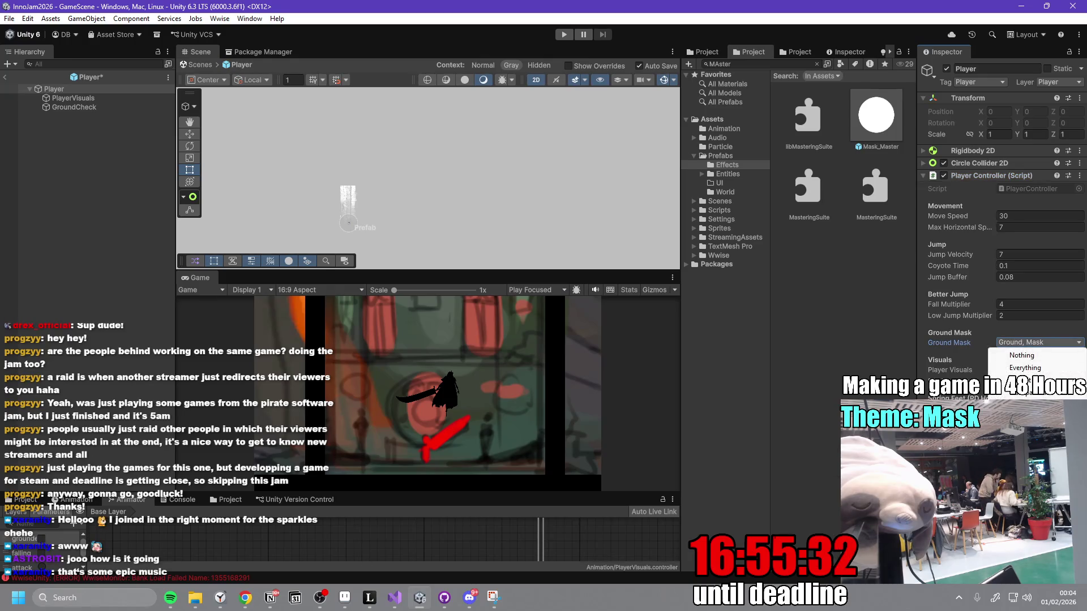
click(124, 152)
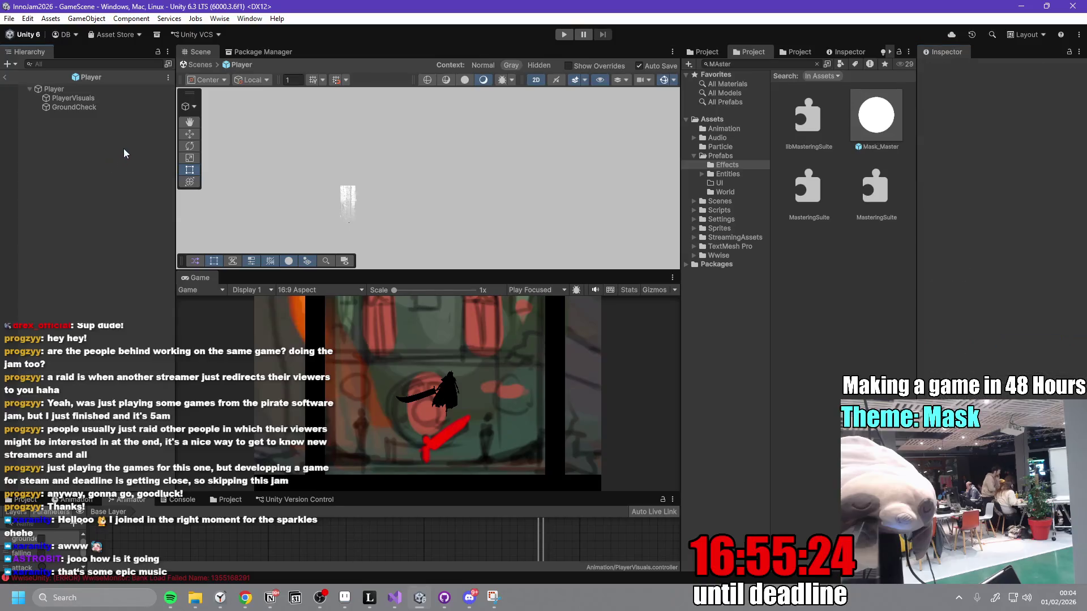
double_click(197, 279)
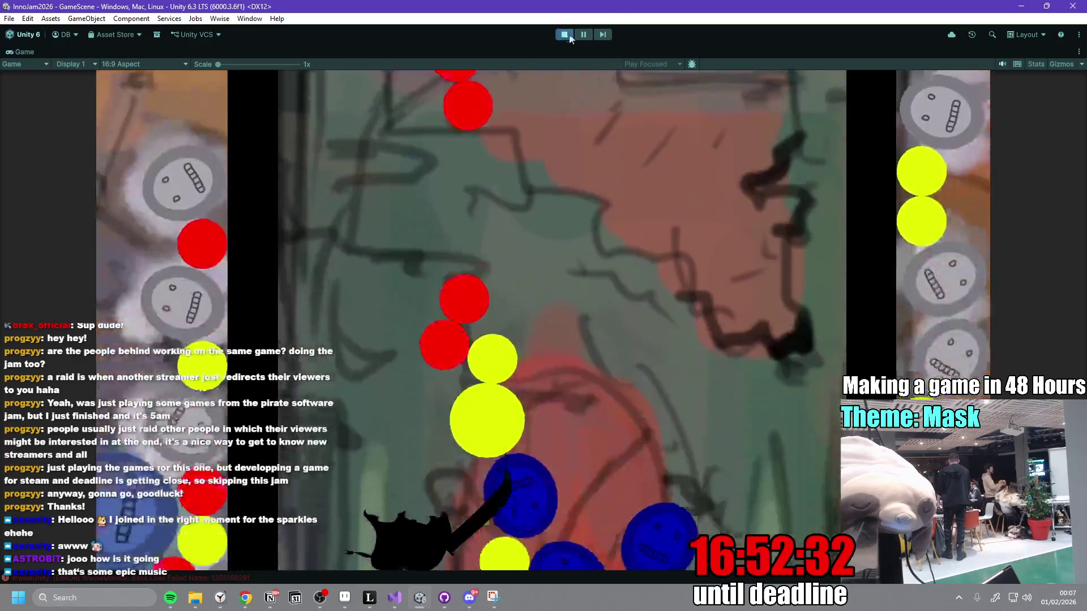
- Stop Play mode after testing the mask-dropping game
key(ctrl+p)
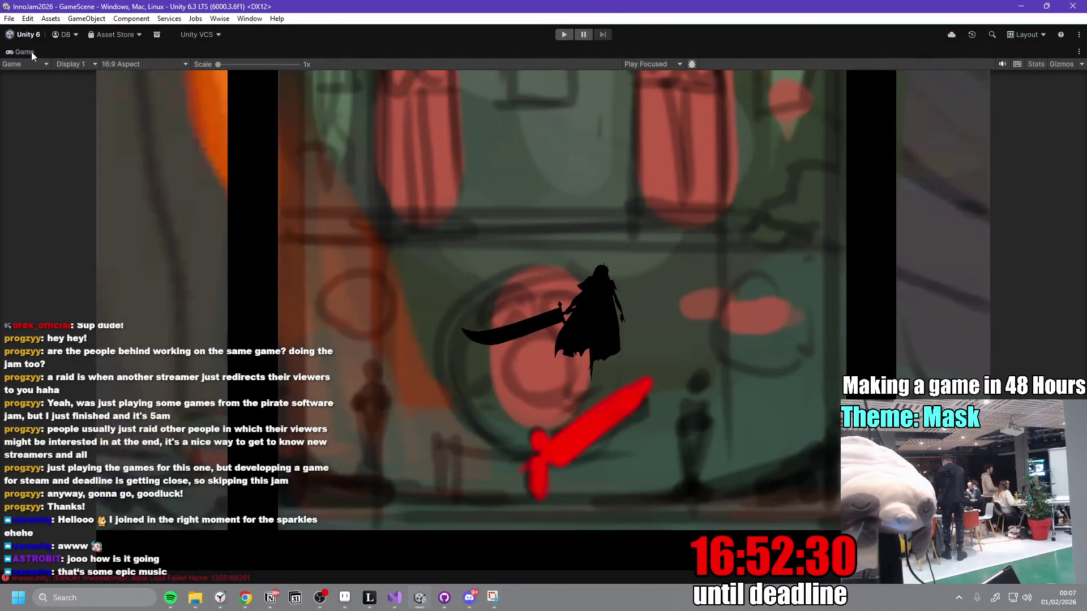
- Restore the layout, open Mask_Master, and browse to Prefabs/Entities/MaskS
double_click(30, 52)
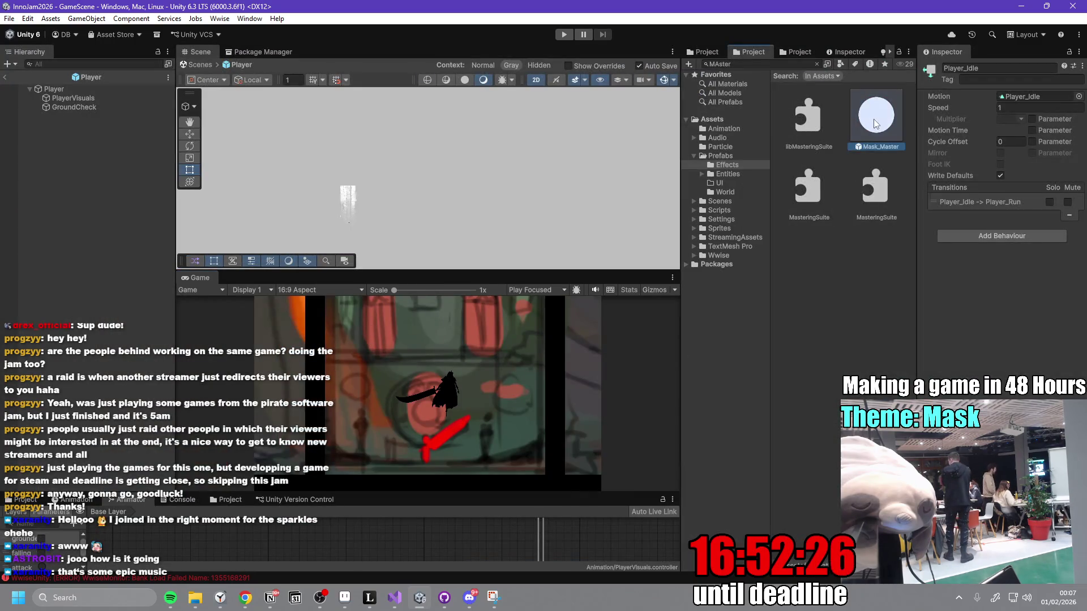
double_click(875, 124)
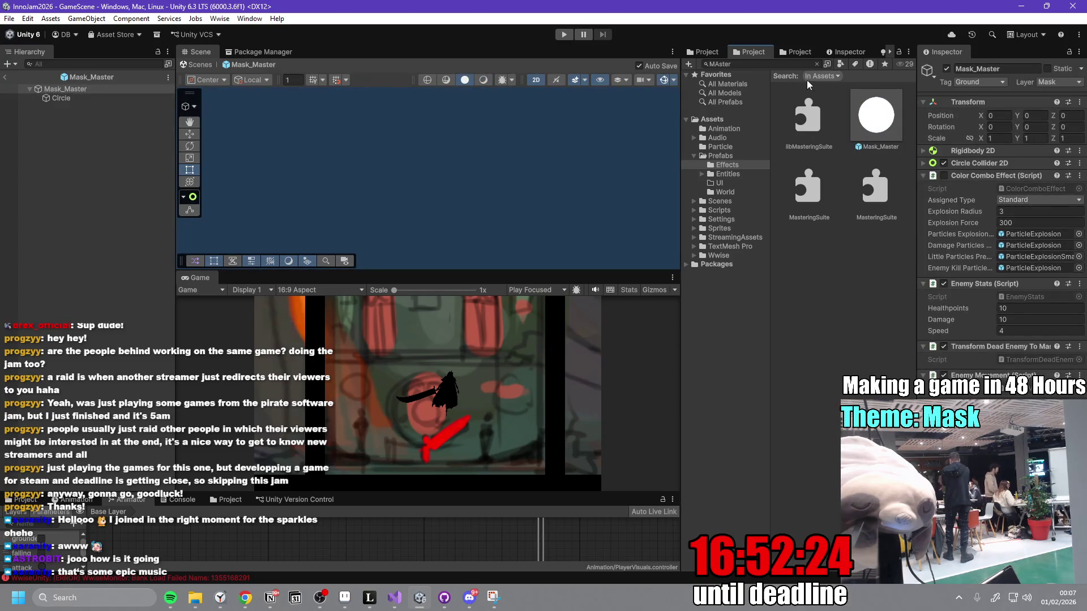
click(735, 173)
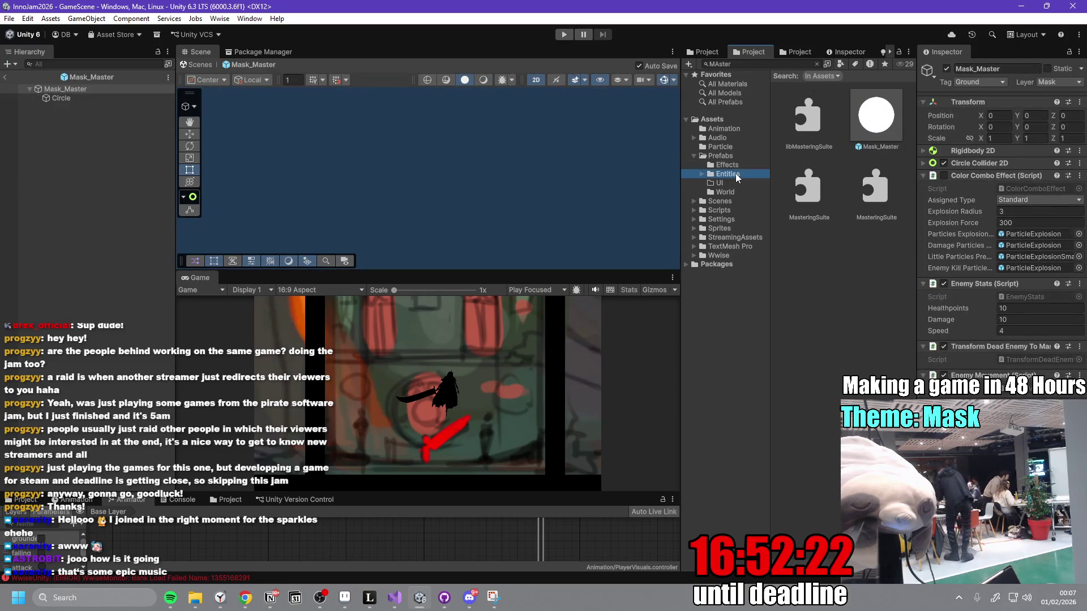
double_click(799, 110)
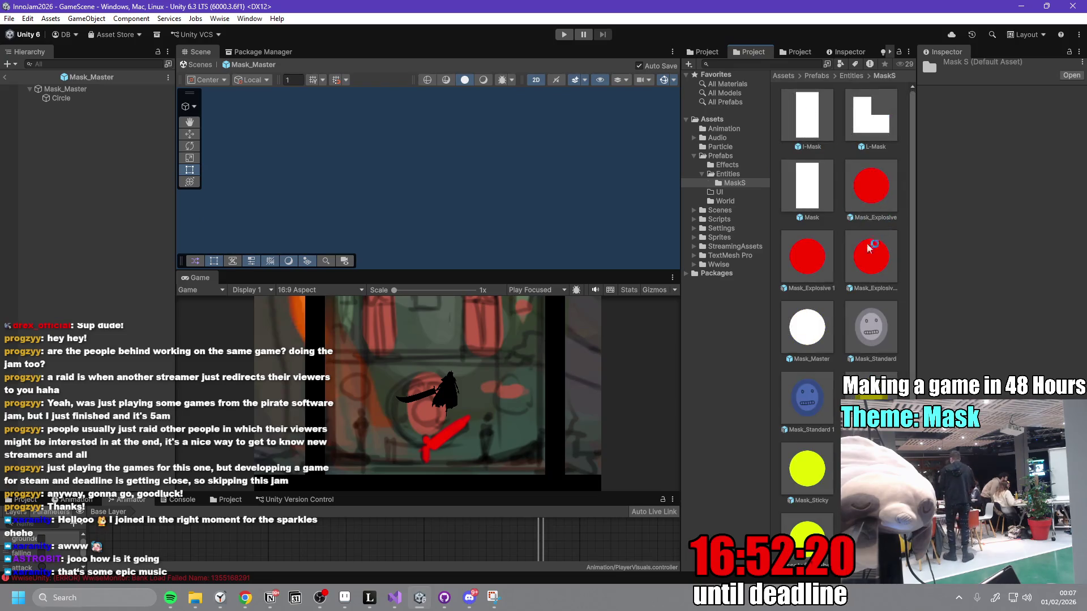
- Inspect the Explosive, Master and Standard mask prefabs, then open Build Profiles
click(869, 258)
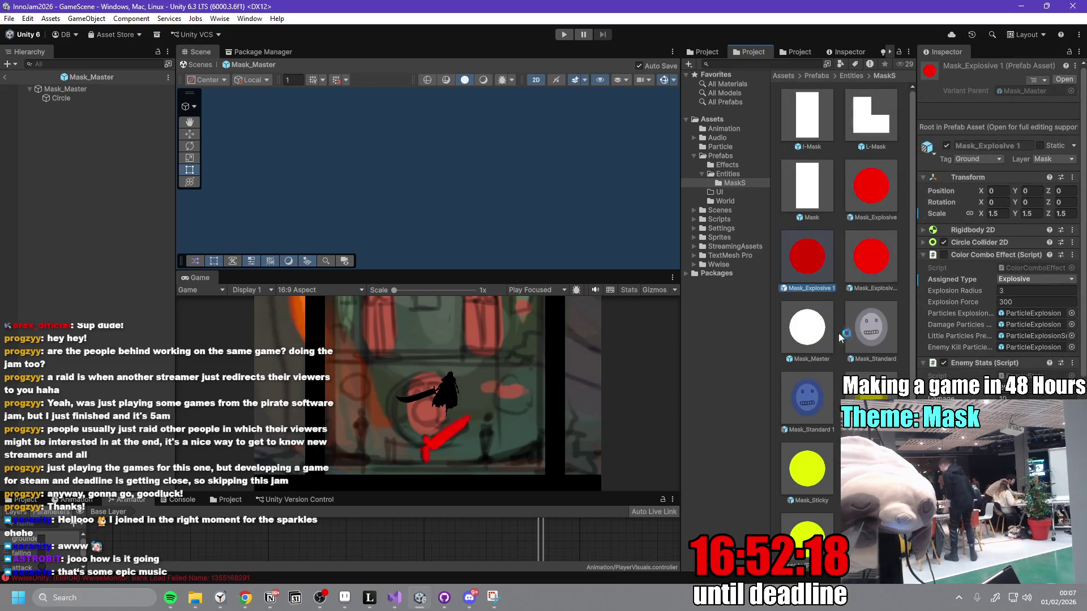
key(Down)
click(870, 340)
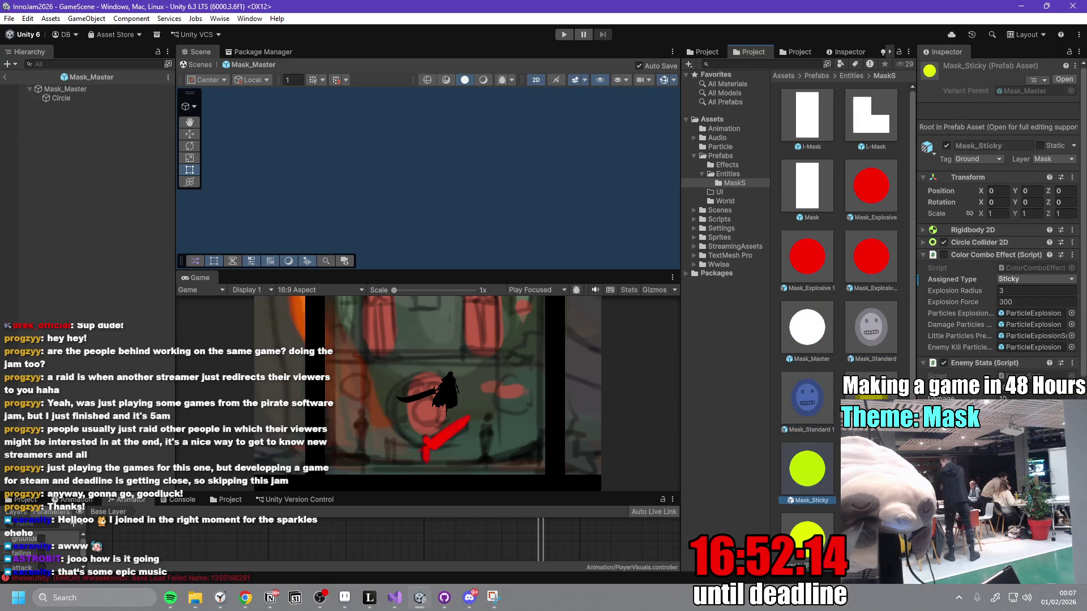
scroll(839, 317, down, 1)
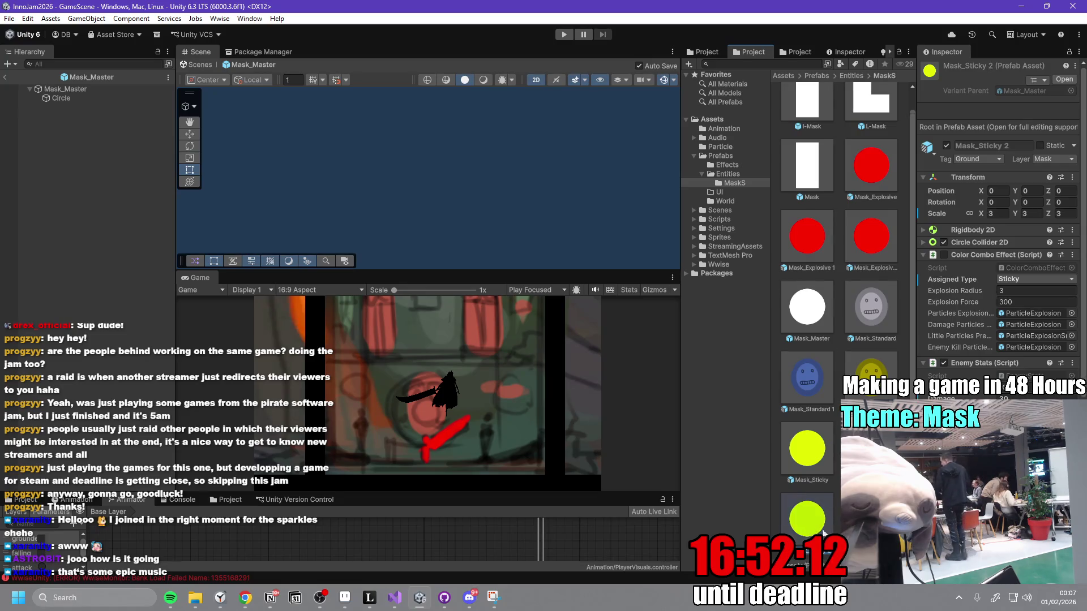
scroll(839, 317, up, 1)
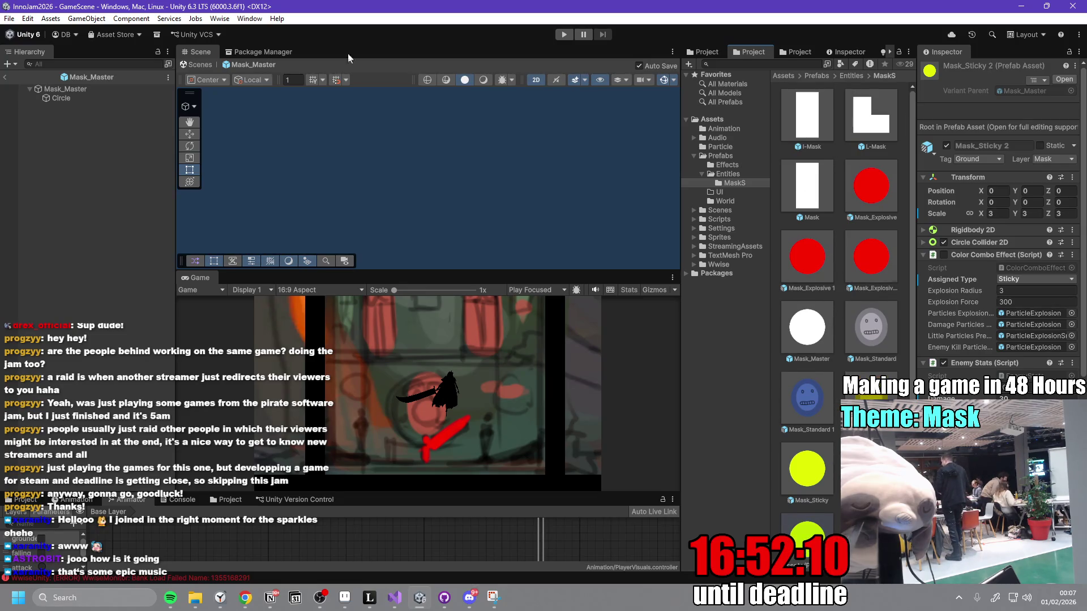
click(9, 18)
click(58, 161)
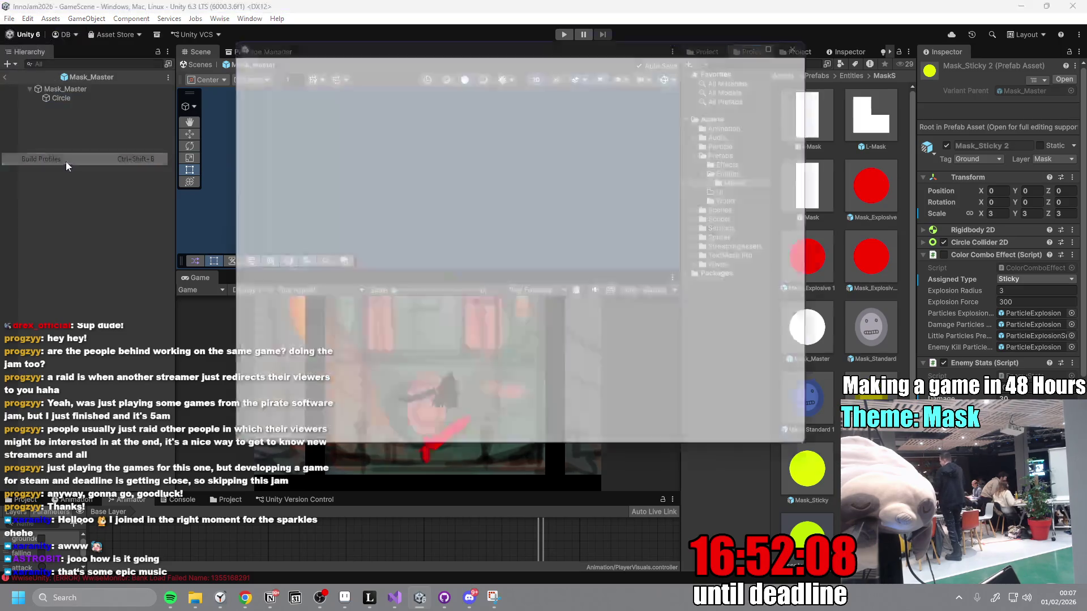
- Reopen Build Profiles' Player Settings and review the Physics 2D collision matrix and Low Level tab
click(817, 37)
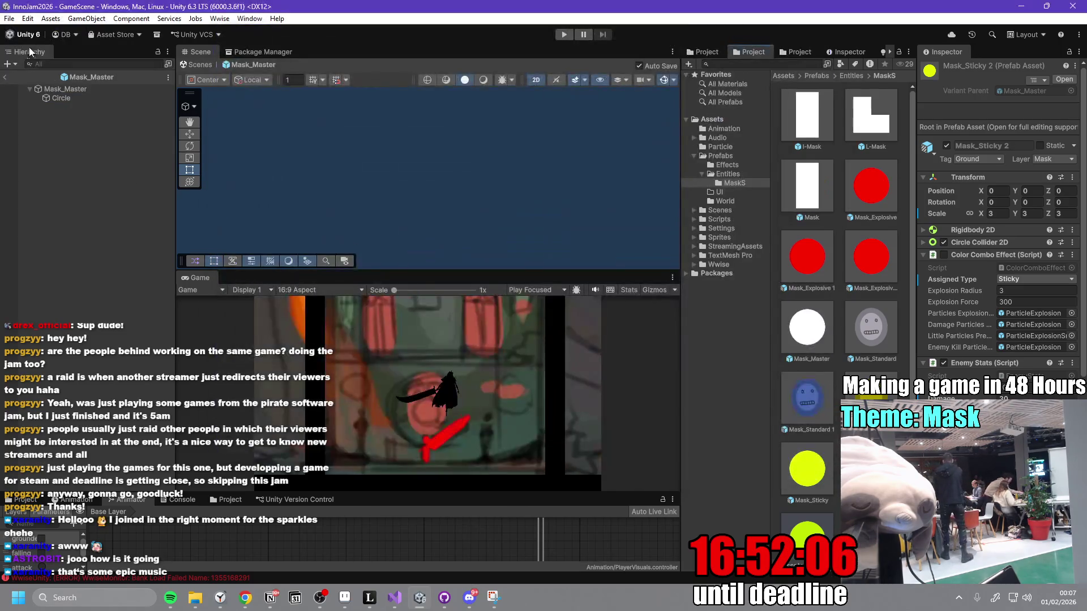
click(11, 19)
click(63, 161)
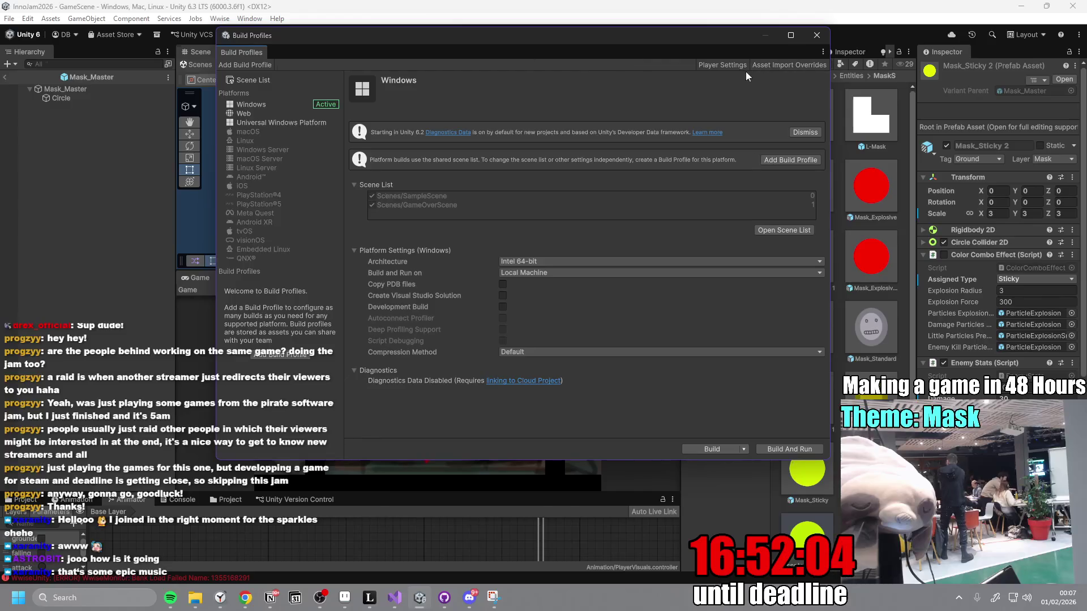
click(722, 64)
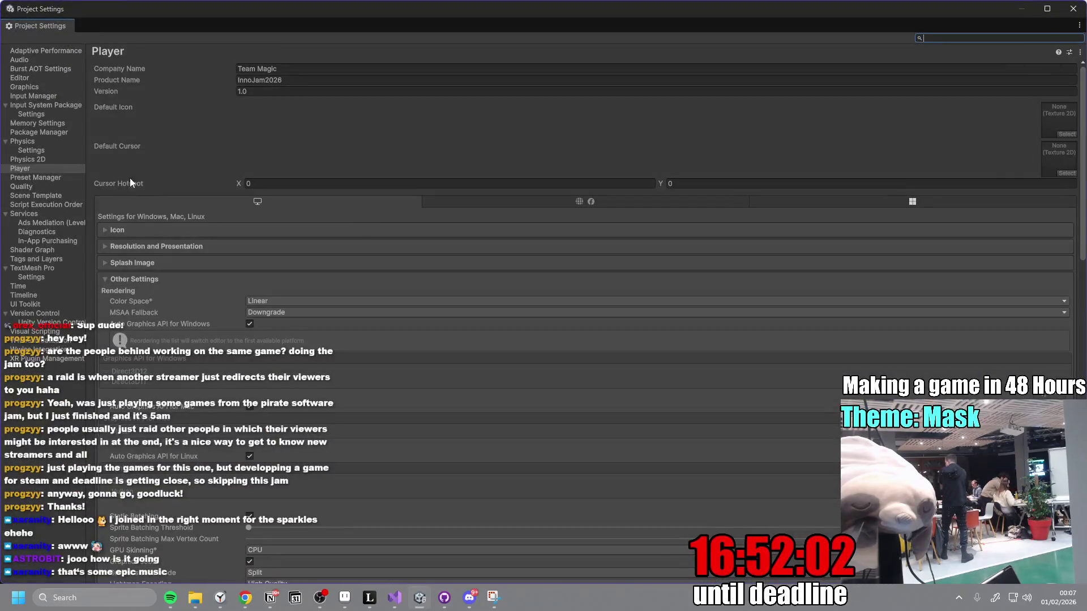
click(36, 159)
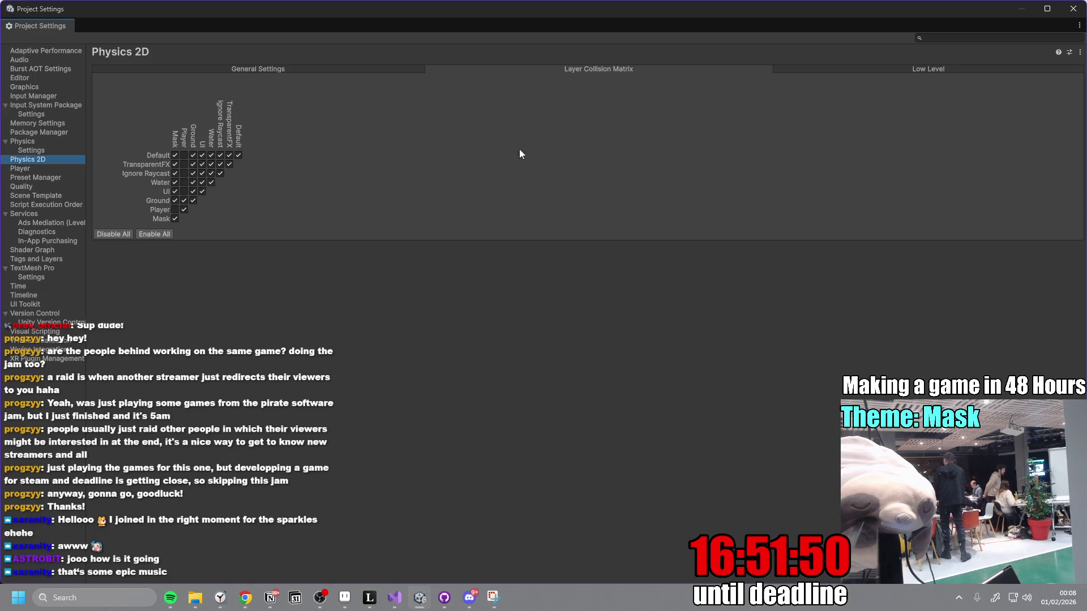
click(875, 69)
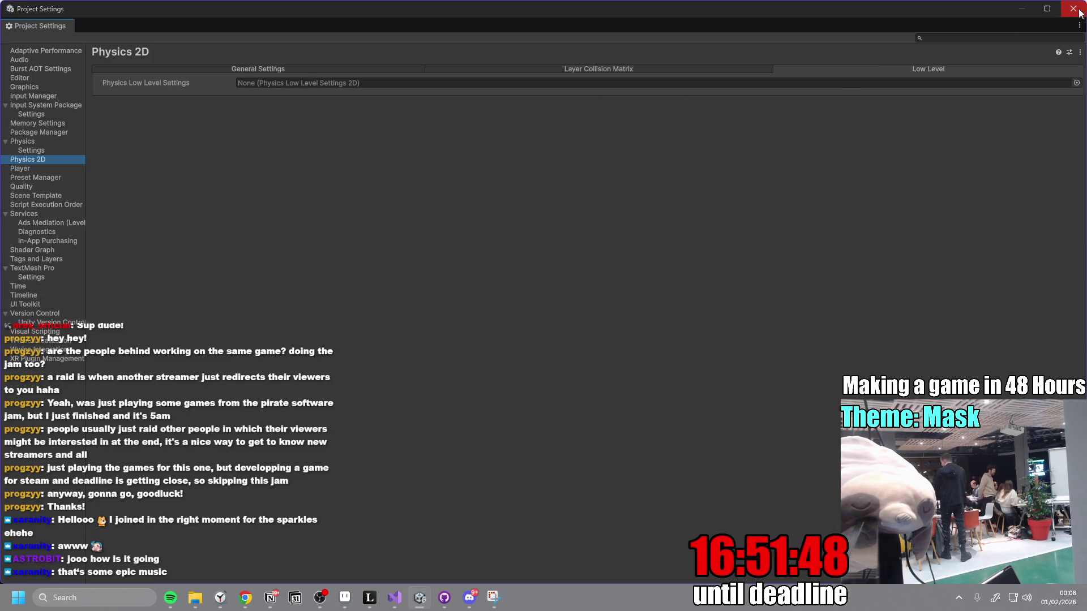
- Close Project Settings and Build Profiles, then select the Mask_Master prefab
click(1072, 9)
click(831, 80)
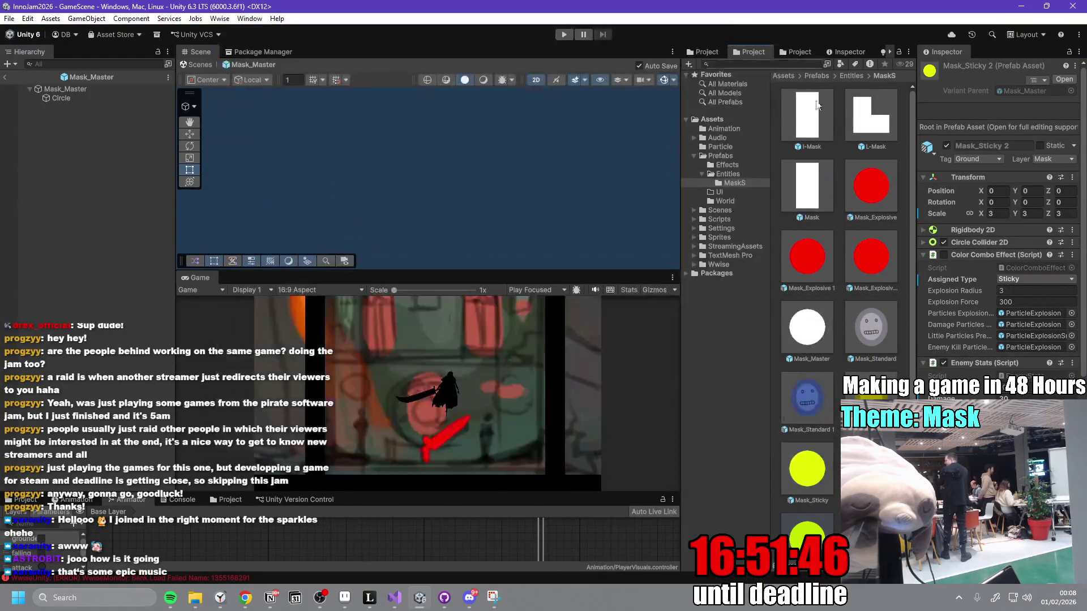
click(806, 334)
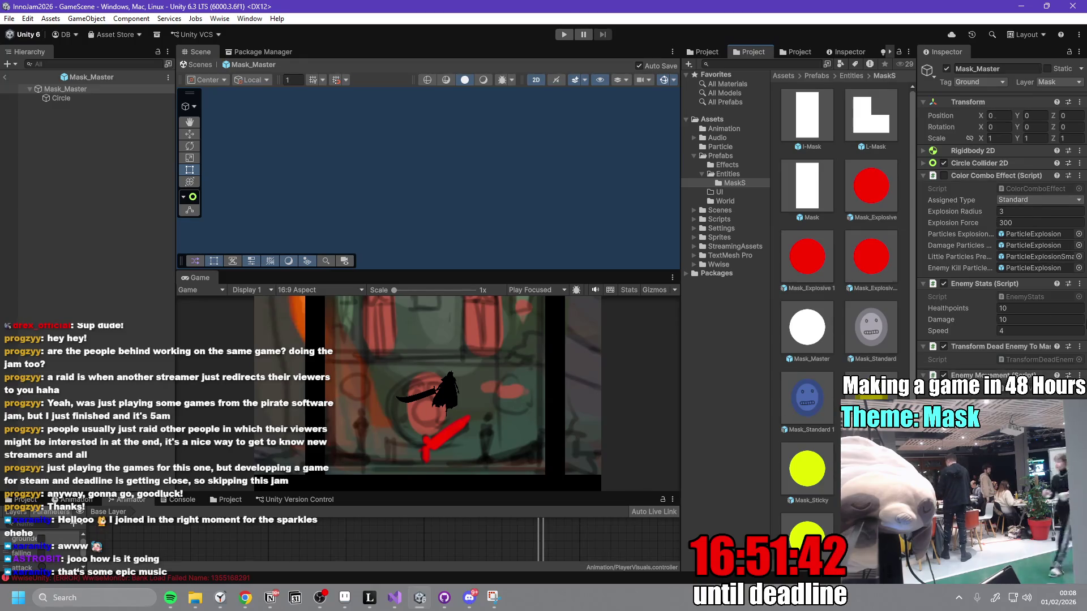
- Open the Color Combo Effect component's script in Visual Studio
click(1079, 176)
click(991, 341)
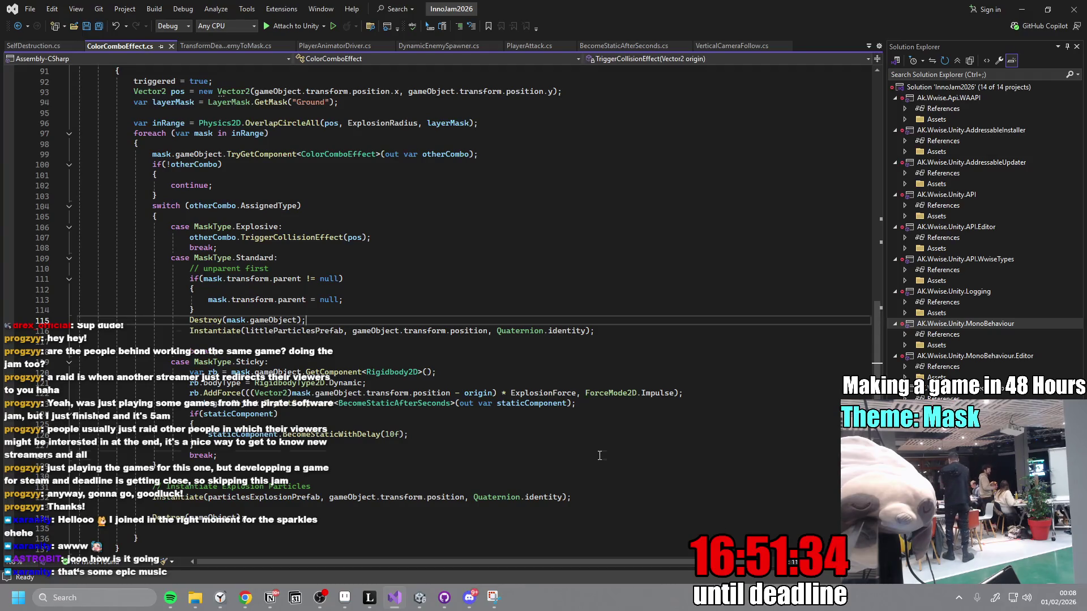
scroll(602, 447, down, 3)
scroll(605, 435, up, 11)
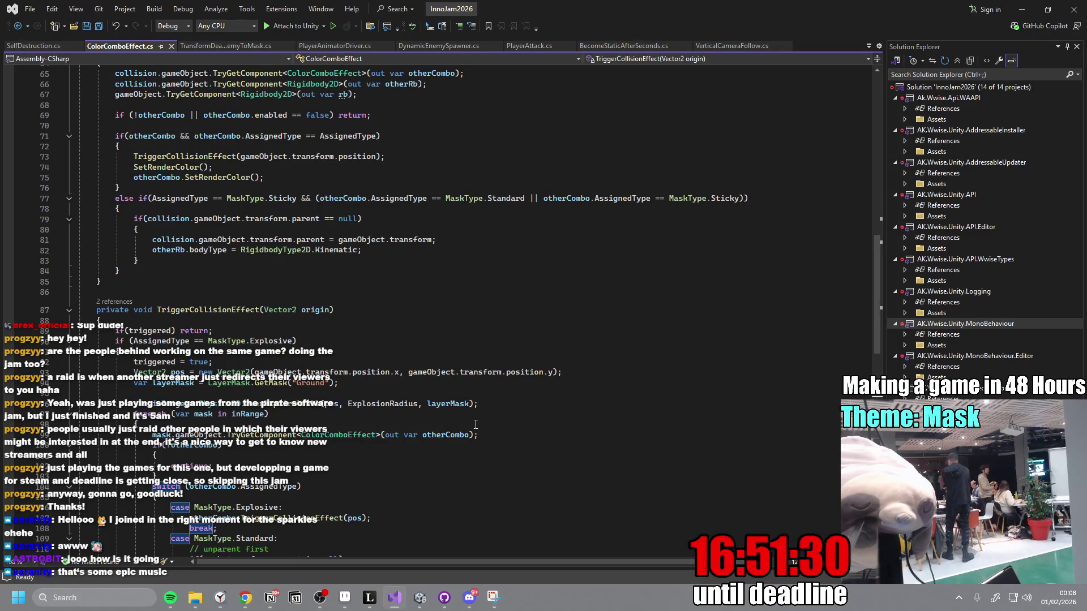
- Change LayerMask.GetMask("Ground") to "Mask" in ColorComboEffect.cs and return to Unity to recompile
click(312, 384)
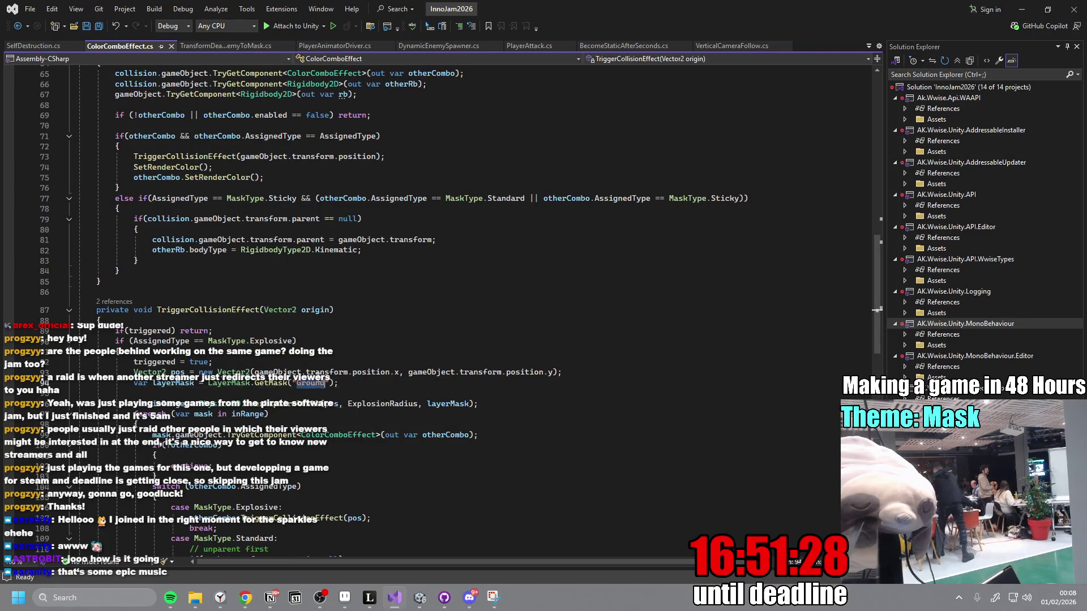
text(Mask)
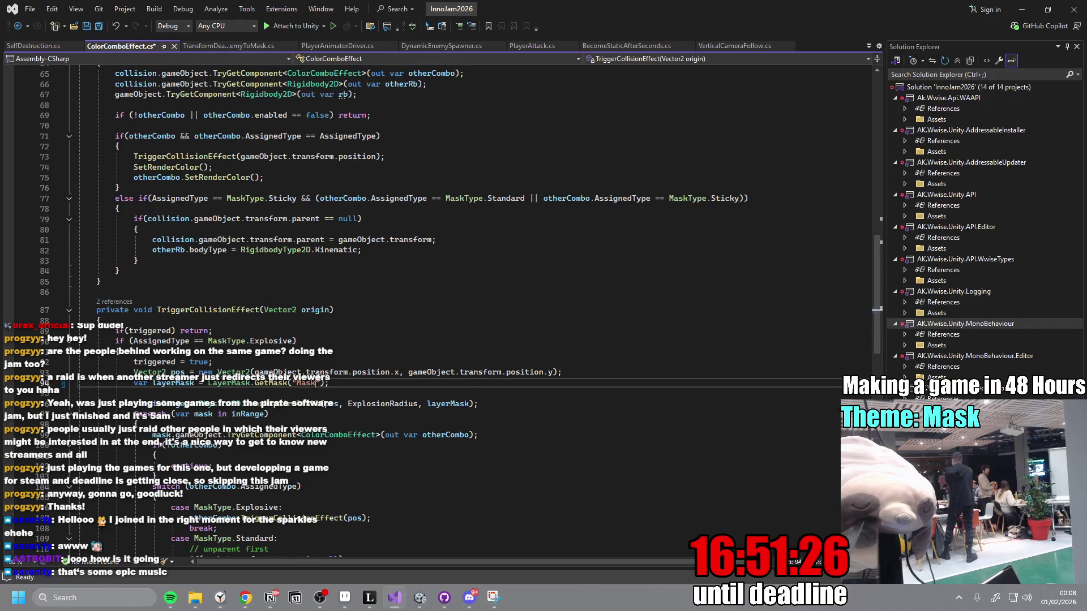
click(413, 342)
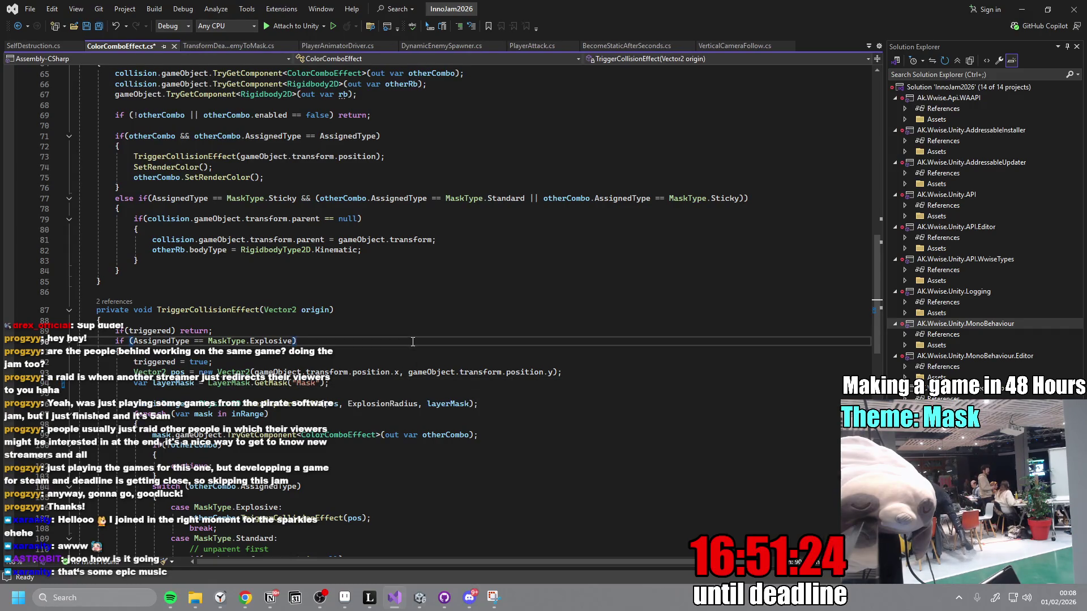
scroll(412, 342, up, 20)
scroll(410, 350, down, 20)
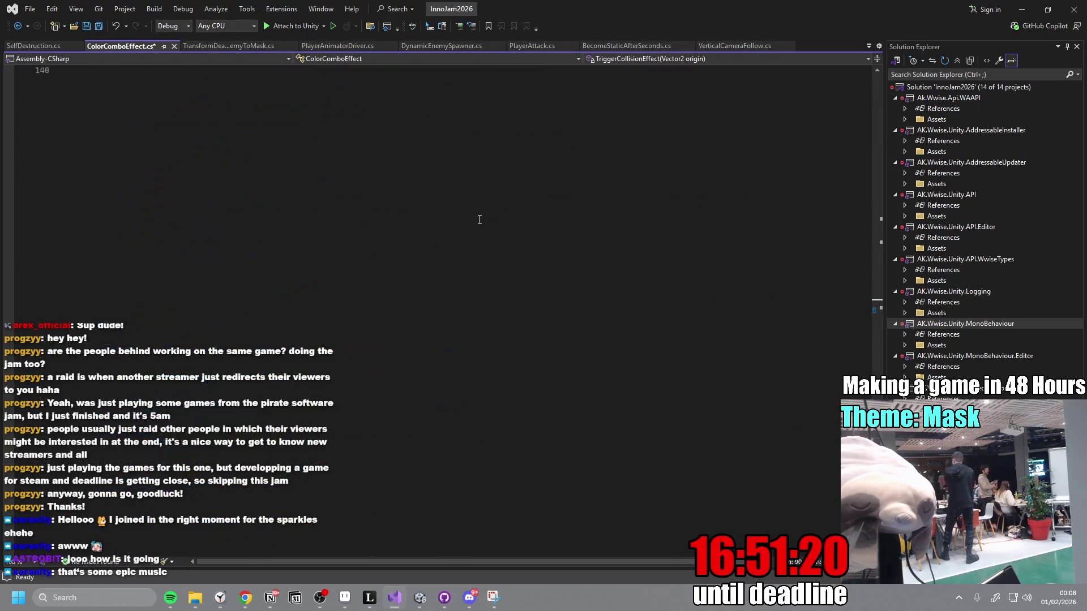
mouse_move(422, 602)
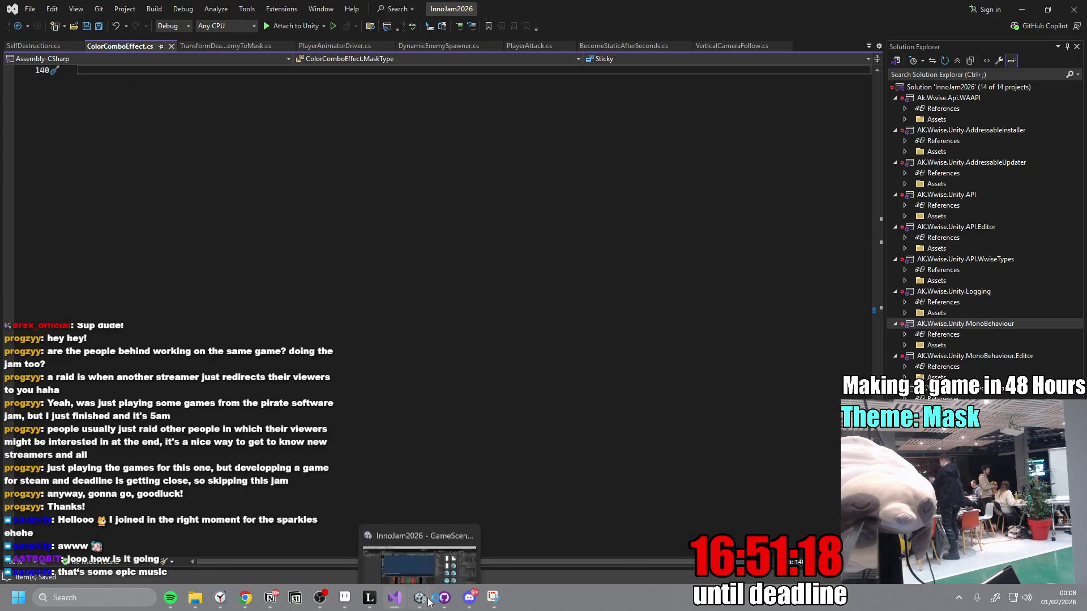
click(403, 566)
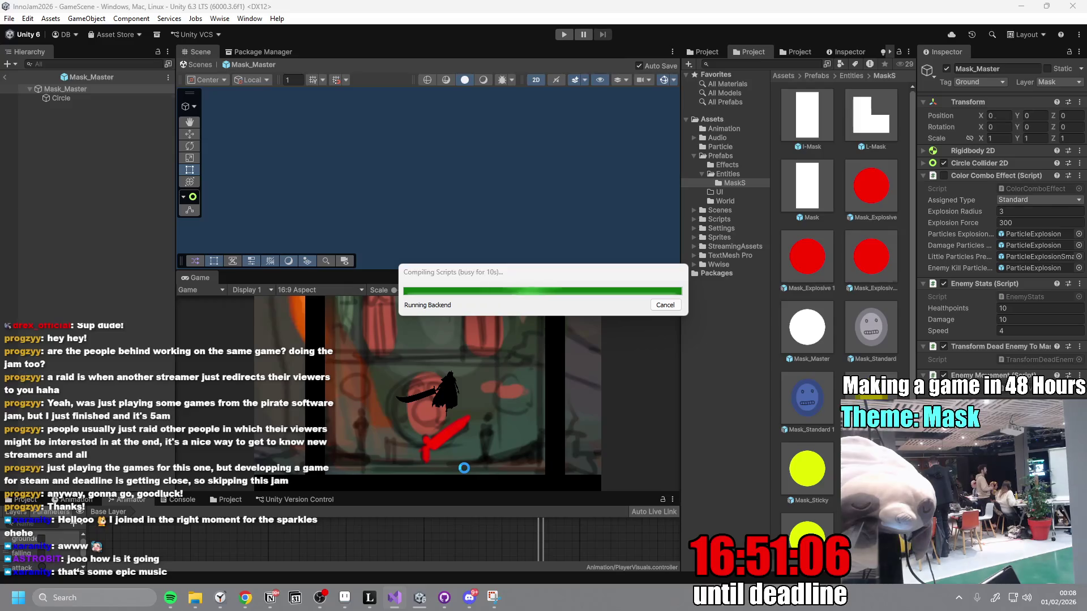
- Run a playtest of the recompiled game until masks of several types cluster around the player, then stop
click(577, 39)
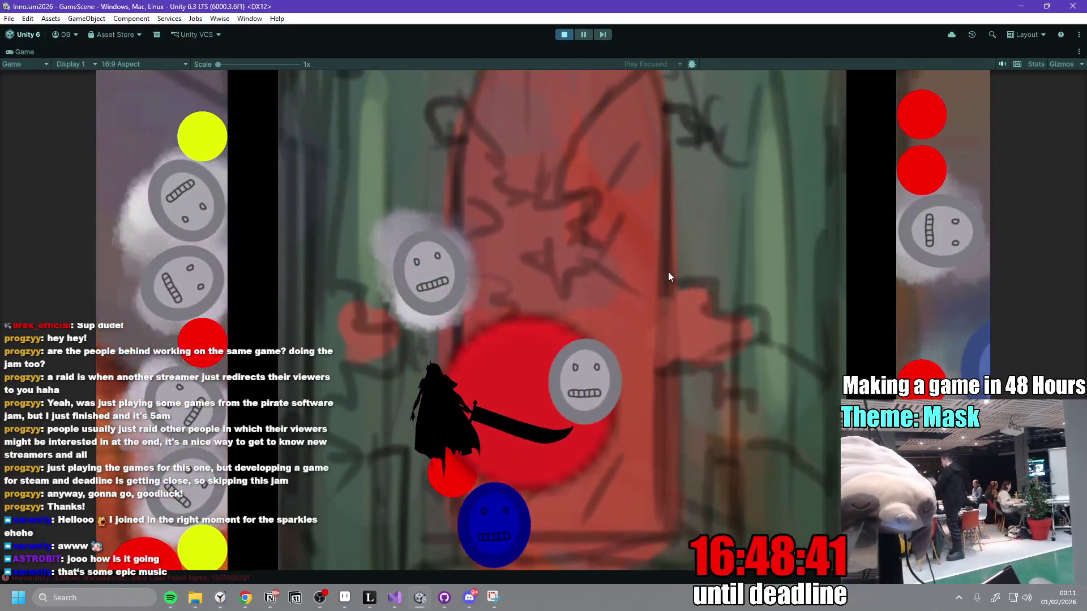
key(ctrl+1)
click(565, 34)
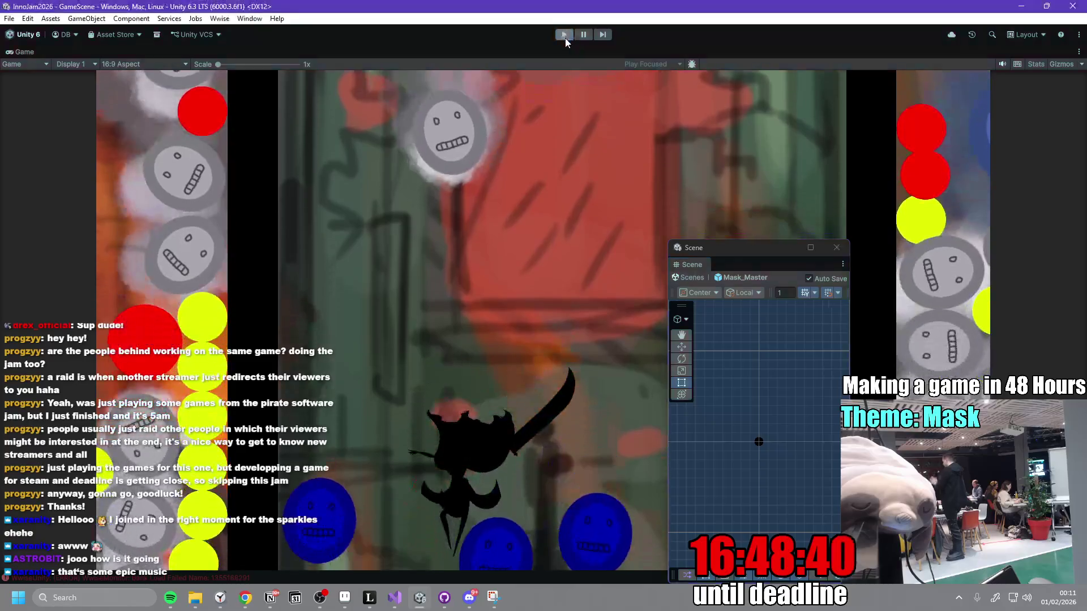
- Close the floating Scene window, restore the layout with a taller scene view, and view GitHub Desktop's pending changes
click(836, 248)
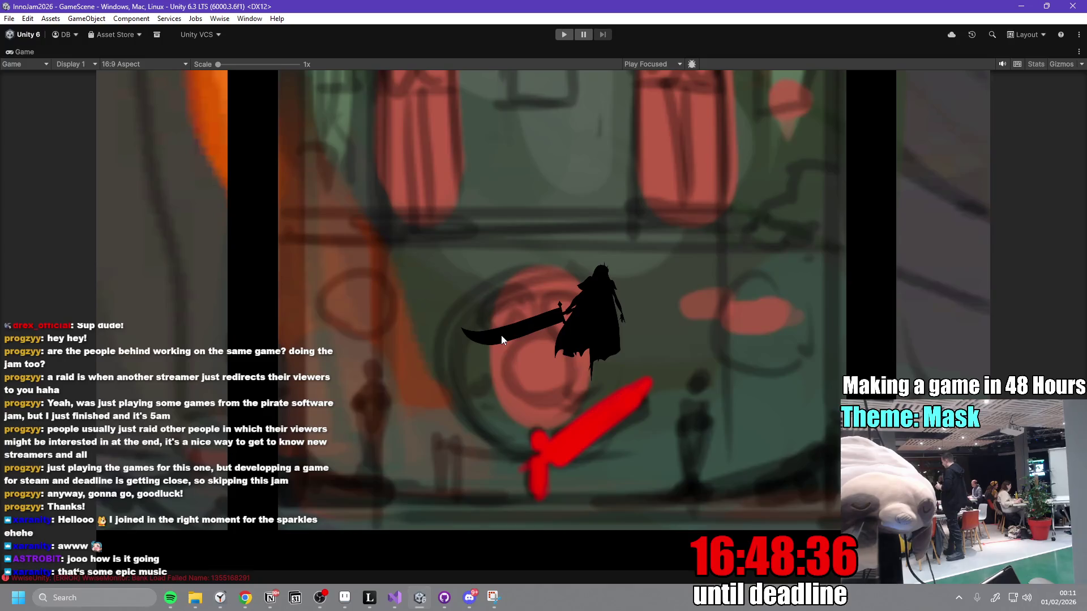
double_click(32, 55)
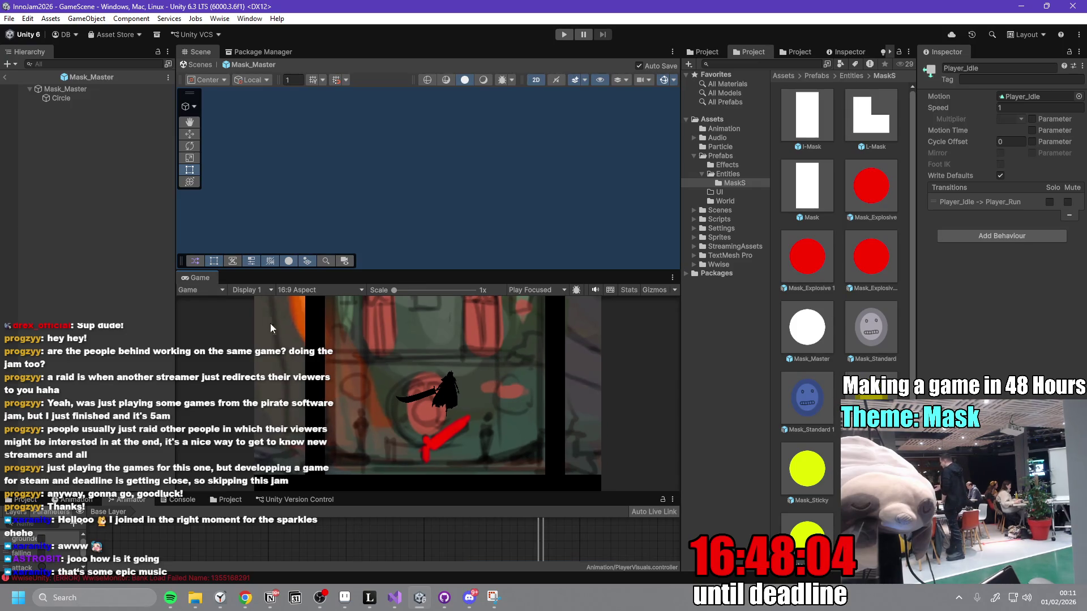
mouse_move(448, 272)
mouse_down()
mouse_move(448, 306)
mouse_move(453, 297)
mouse_up()
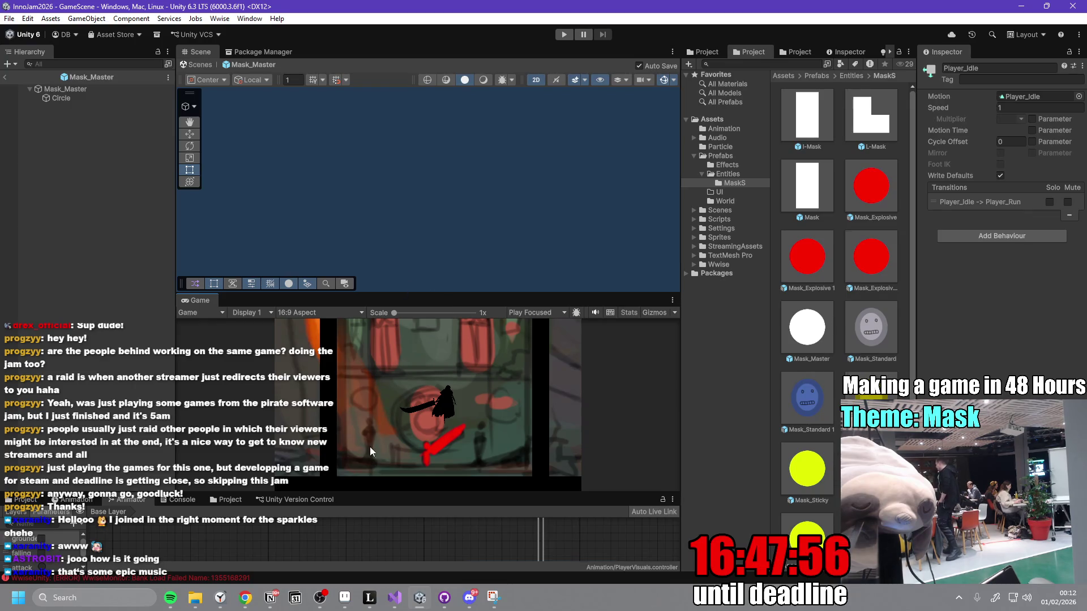
key(alt+Tab)
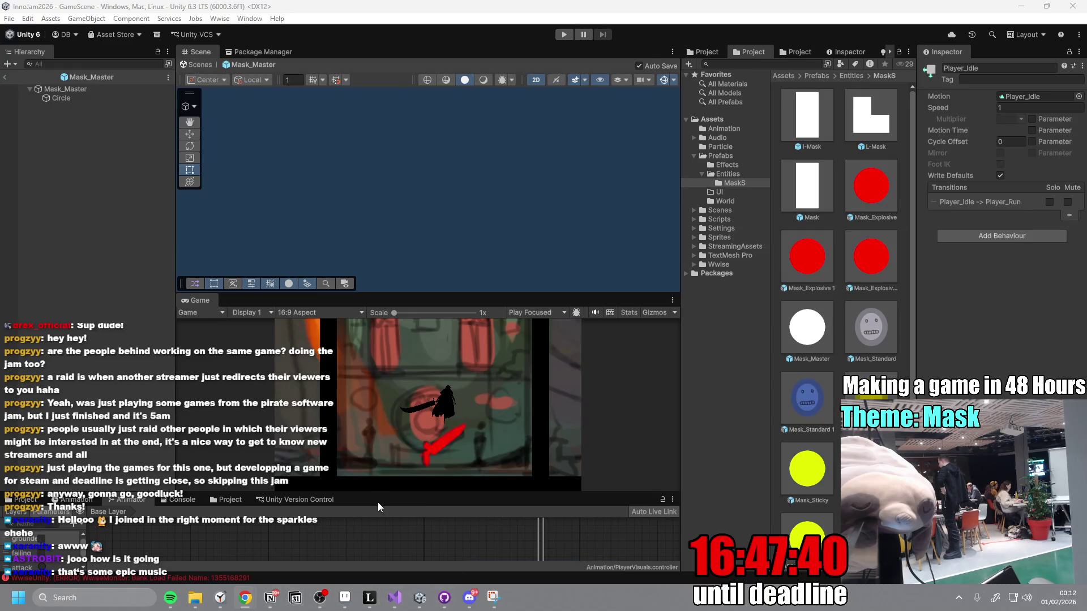
click(444, 597)
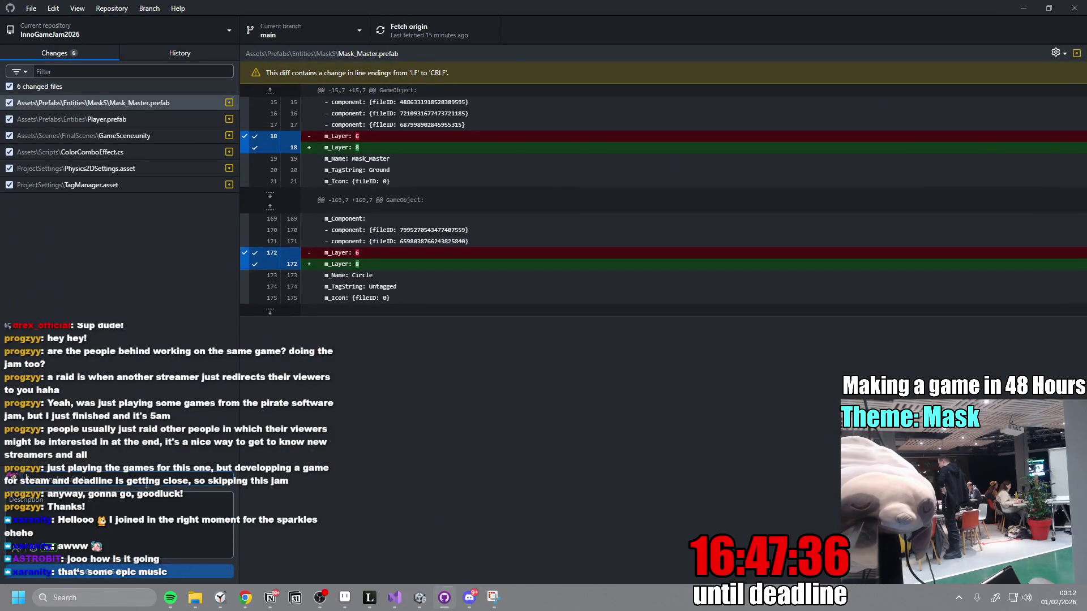
text(y)
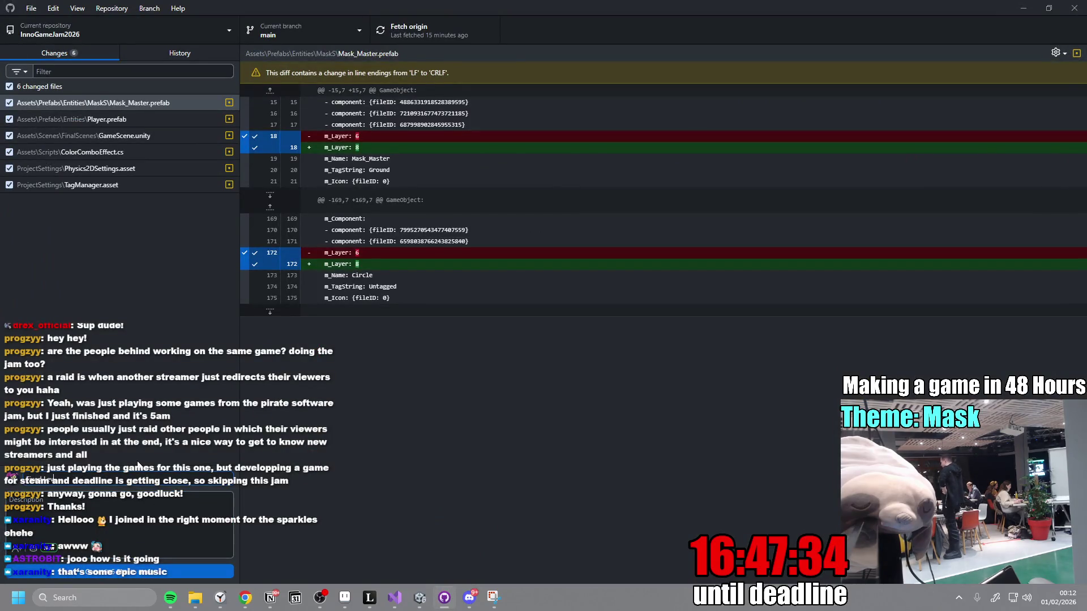
text( Col)
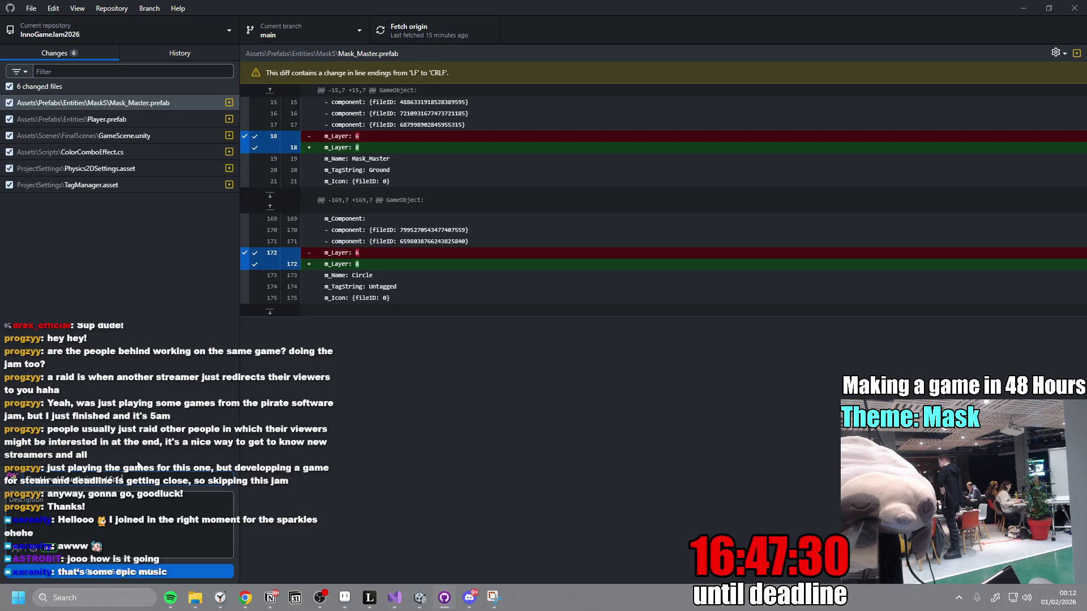
text(l)
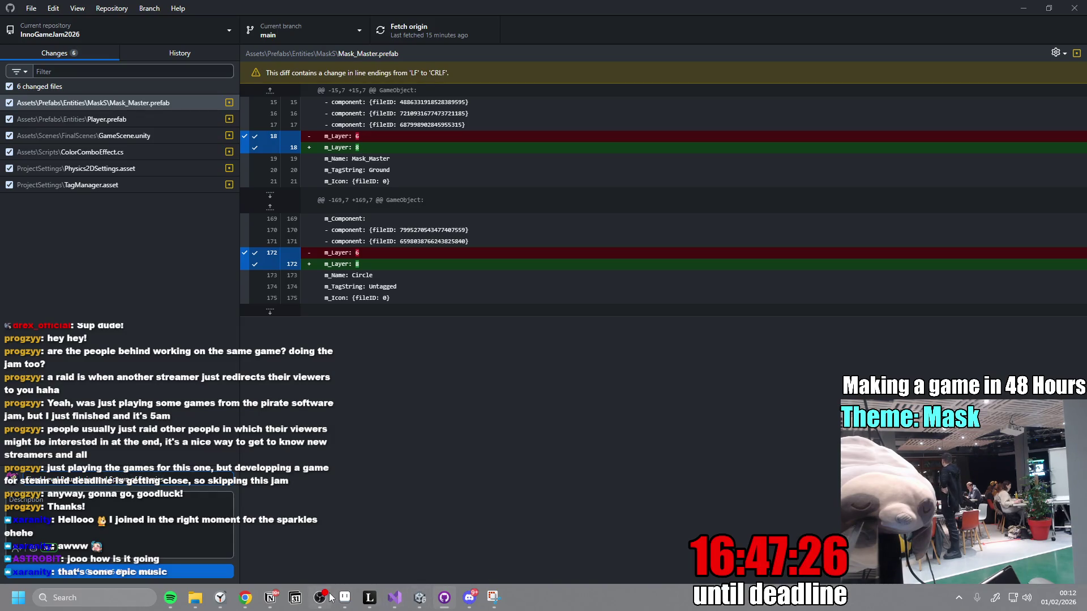
mouse_move(419, 598)
mouse_move(363, 600)
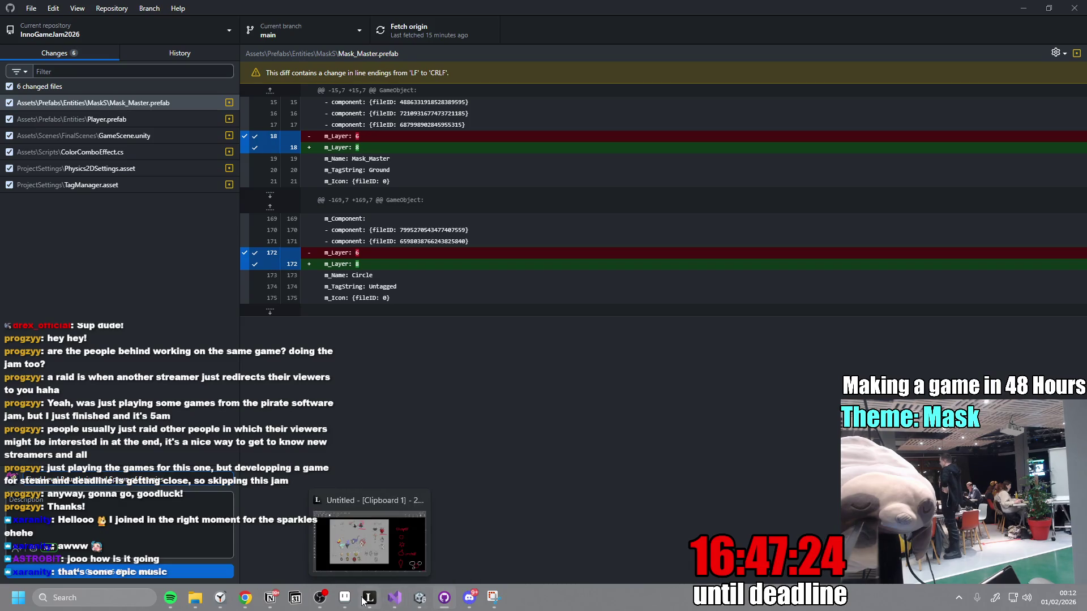
click(420, 597)
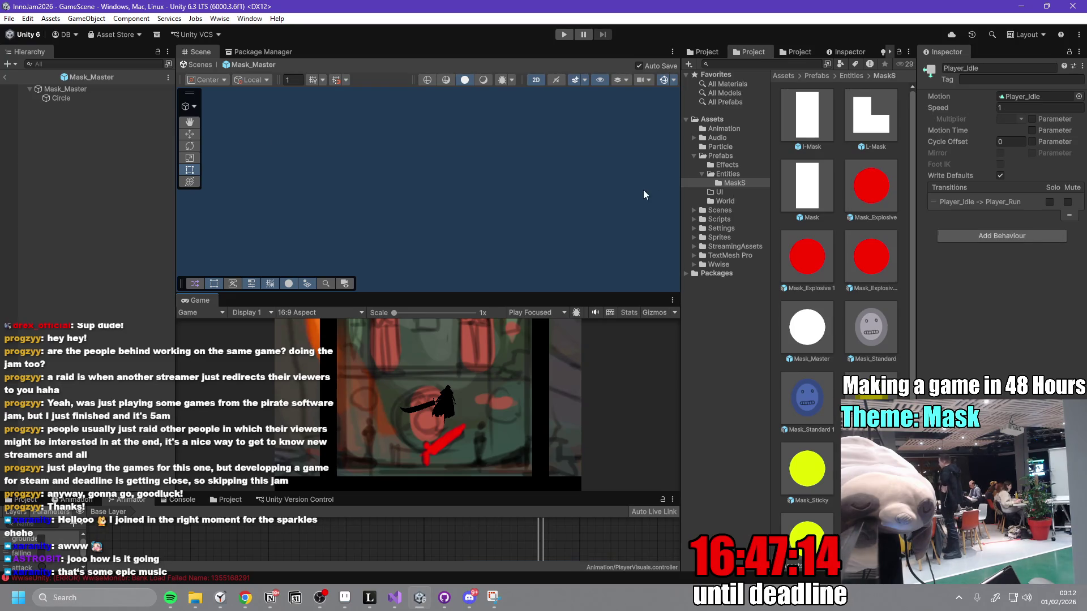
- Leave Mask_Master and open the GameManager prefab to show its Dynamic Enemy Spawner settings
click(5, 77)
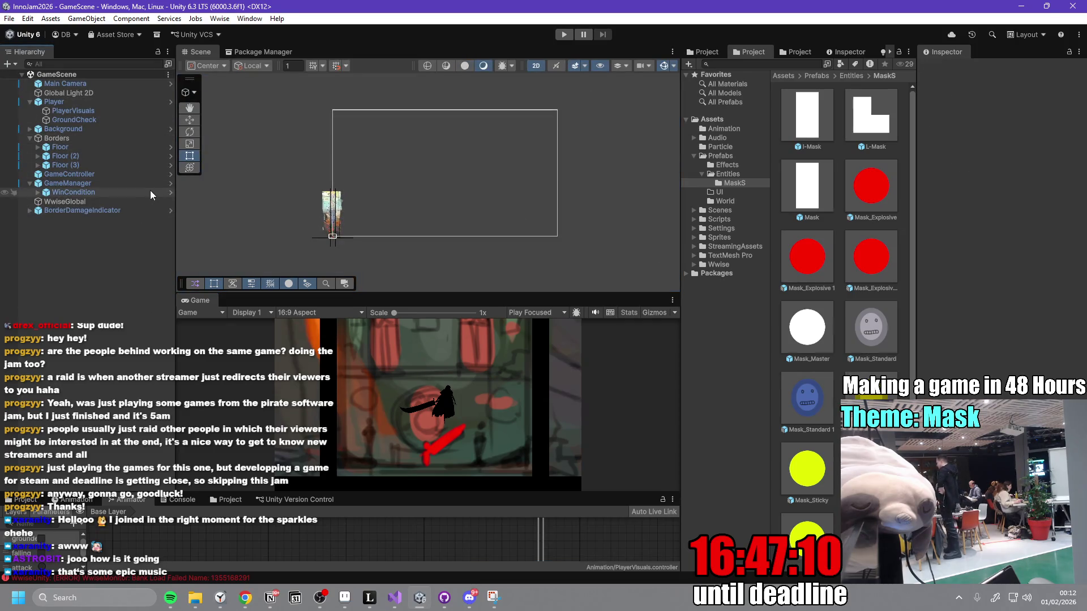
click(170, 184)
click(107, 98)
click(94, 90)
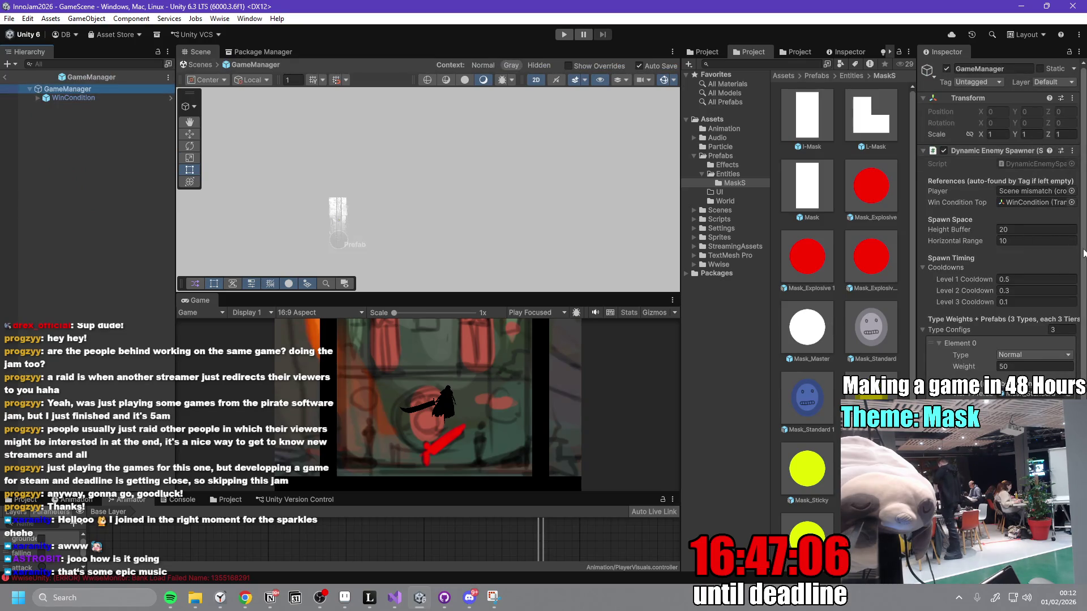
drag(1082, 252, 1082, 262)
- Change the spawner's Level 3 Cooldown from 0.2 to 0.3 and return to GameScene
click(1022, 229)
text(2)
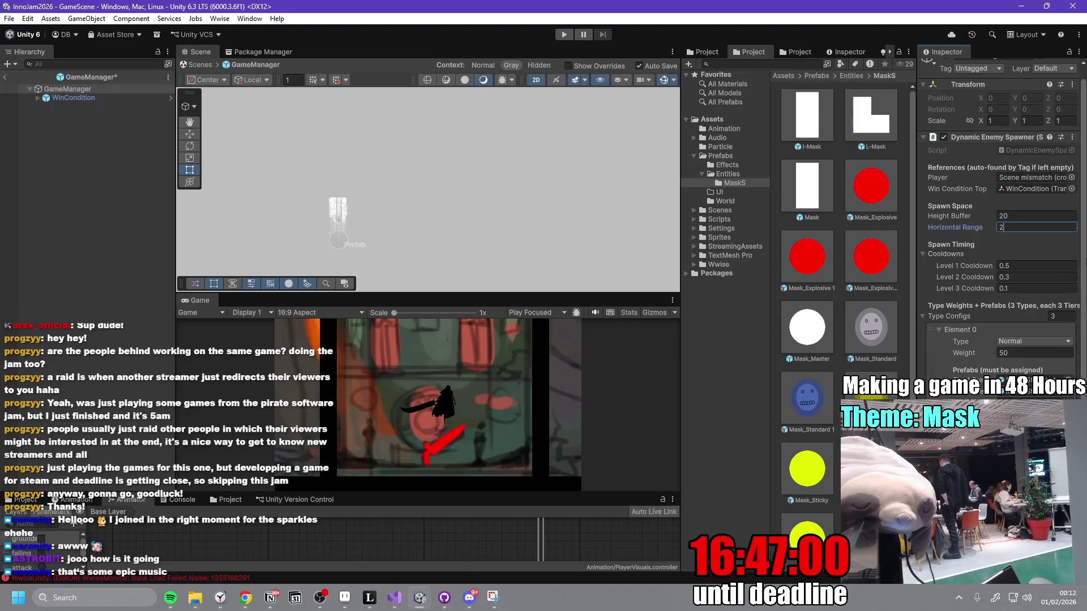
click(1044, 266)
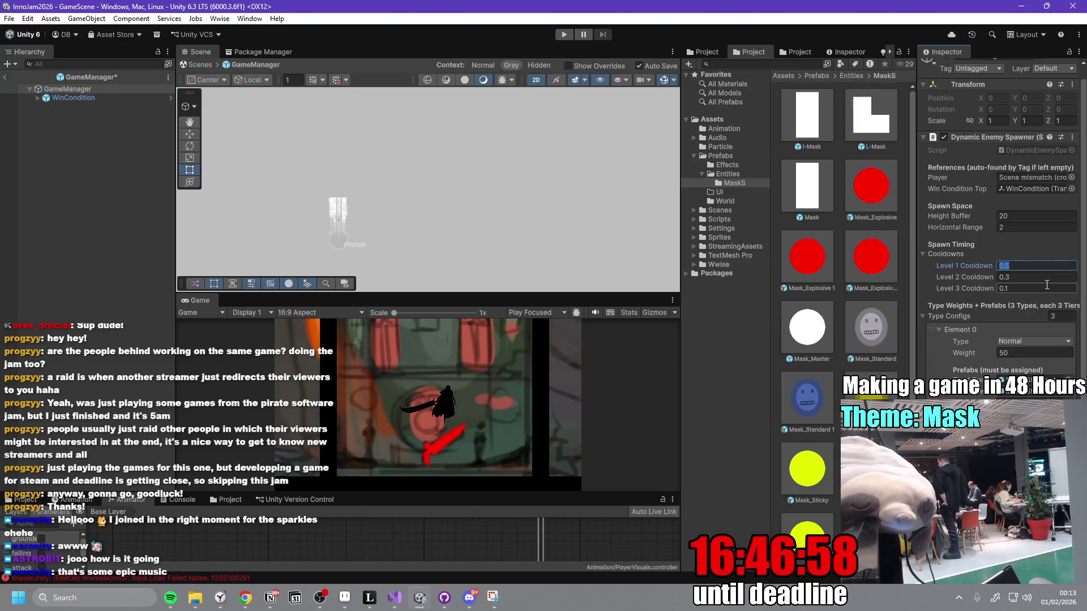
text(1)
click(1030, 278)
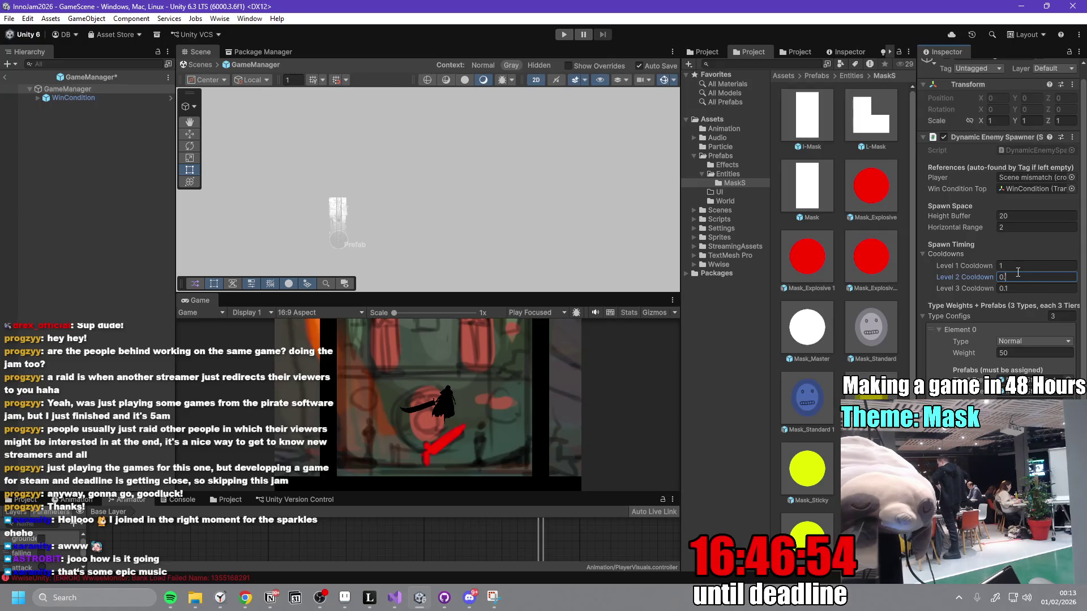
text(7)
click(1024, 287)
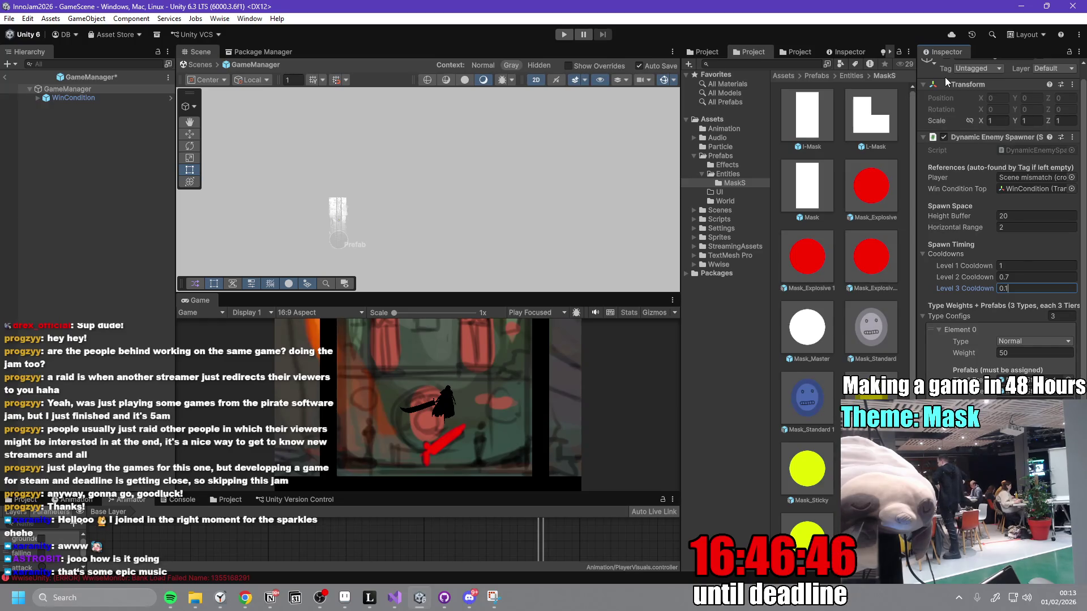
text(0.2)
key(BackSpace)
text(3)
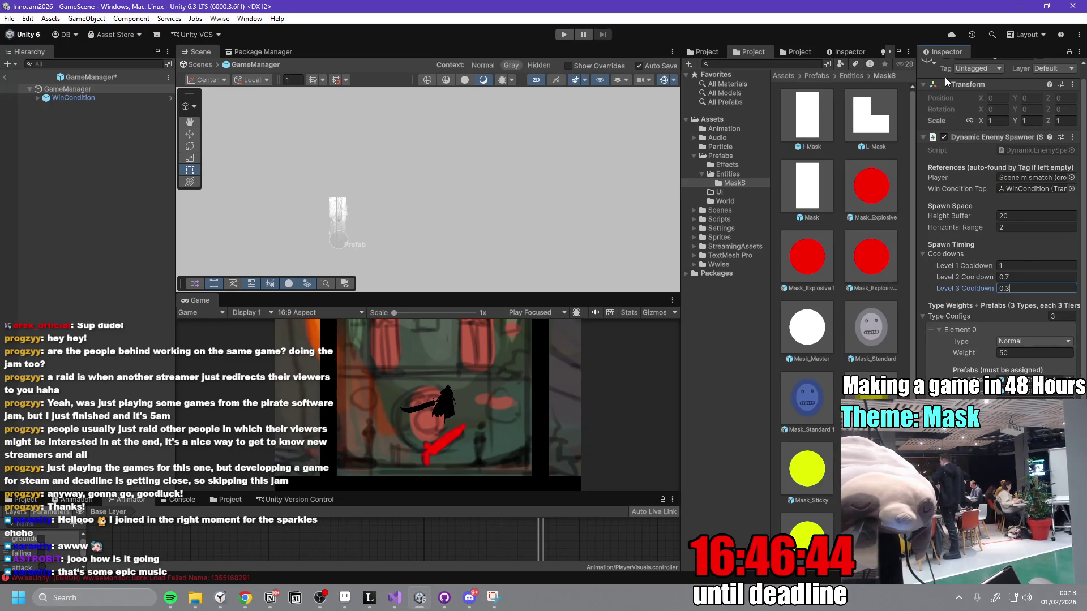
key(Return)
scroll(1084, 139, down, 3)
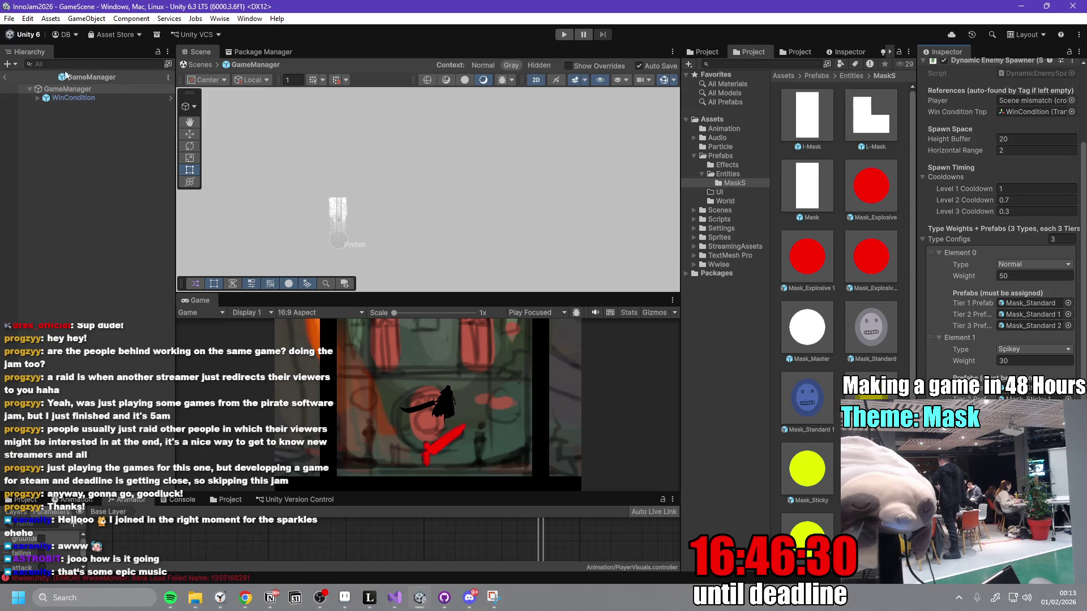
click(5, 79)
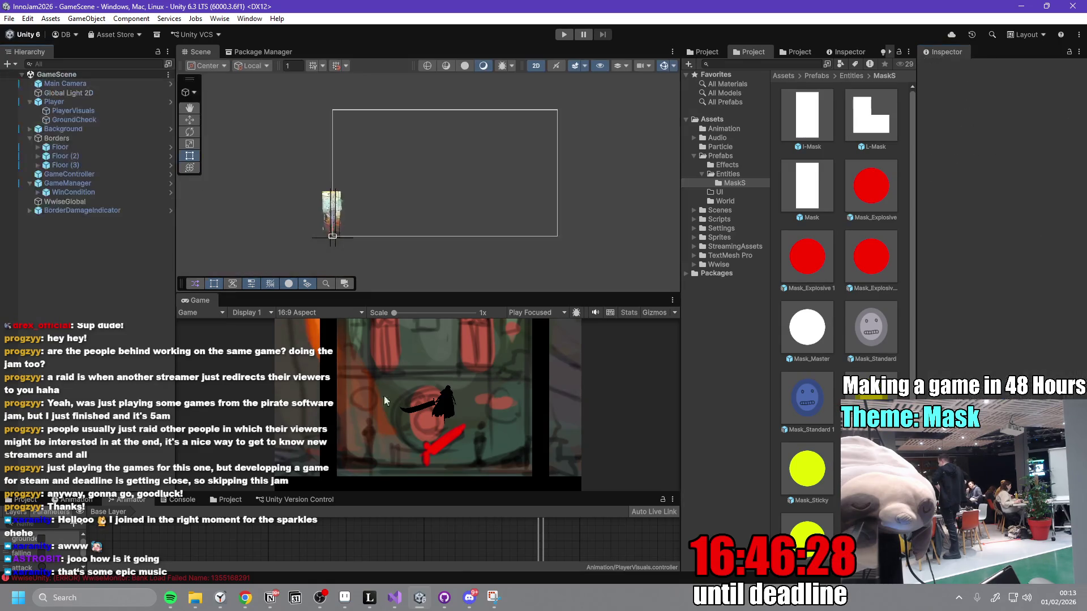
- Maximize the Game view, playtest with the 0.3 Level 3 cooldown, then stop and restore the layout
double_click(214, 304)
key(ctrl+p)
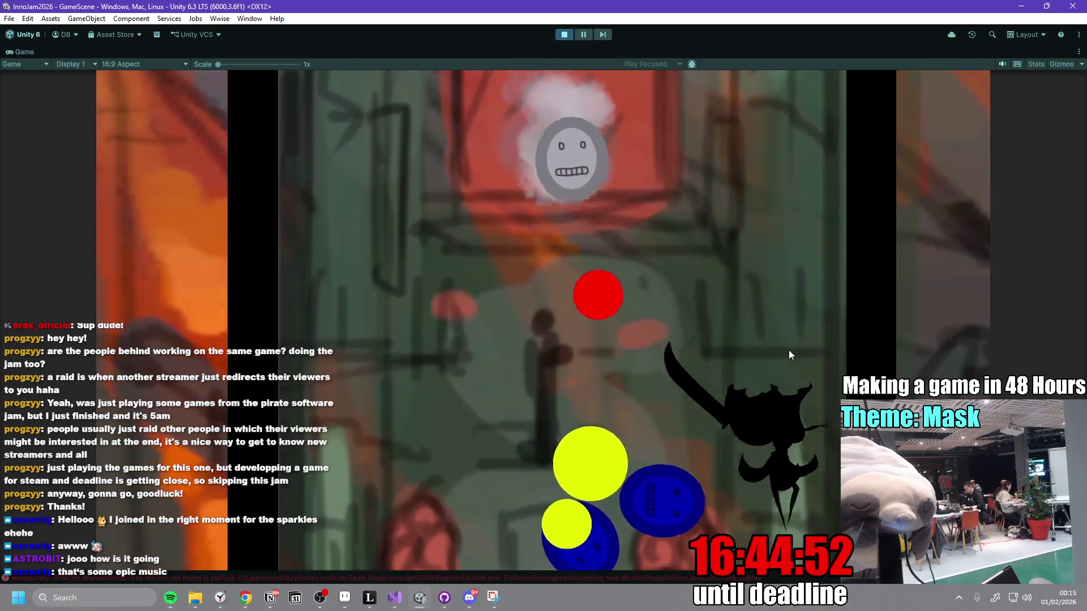
click(564, 35)
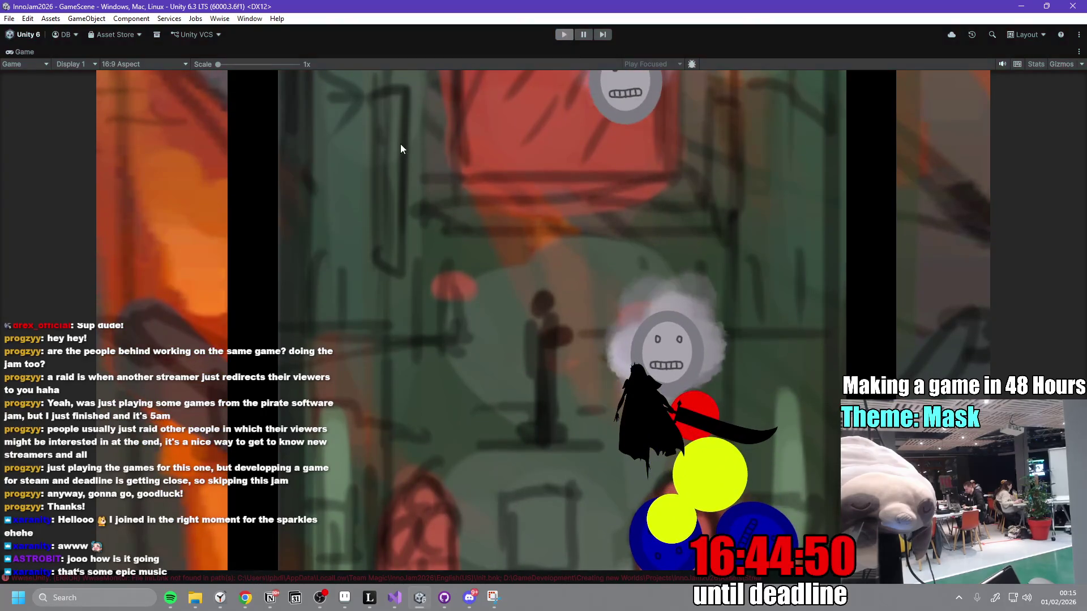
double_click(28, 52)
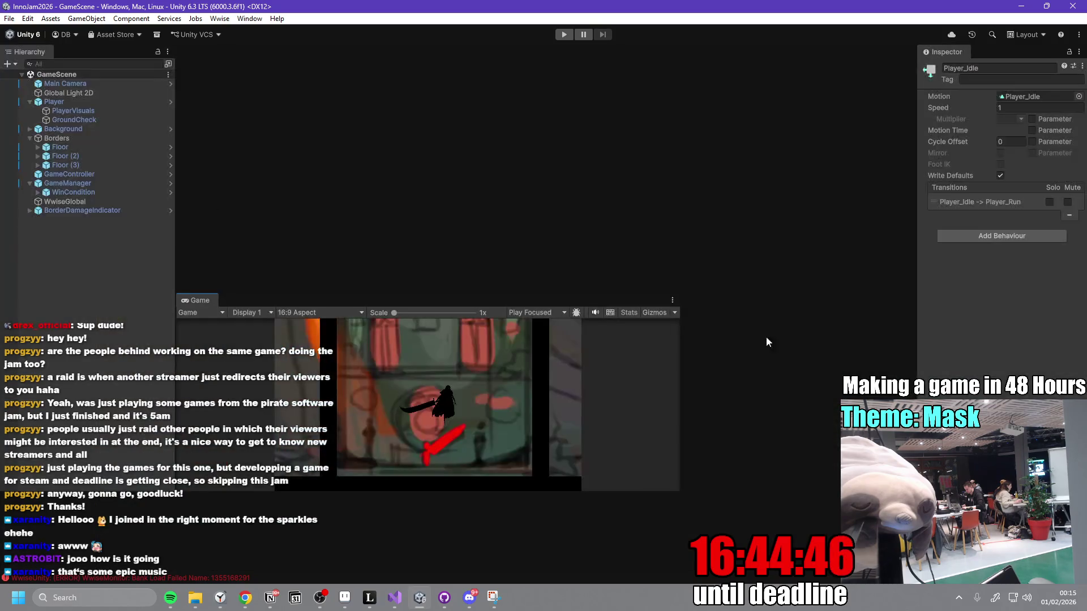
- In the GameManager prefab, set Element 0 (Normal) weight to 70 and Element 1 (Spikey) to 20
click(171, 183)
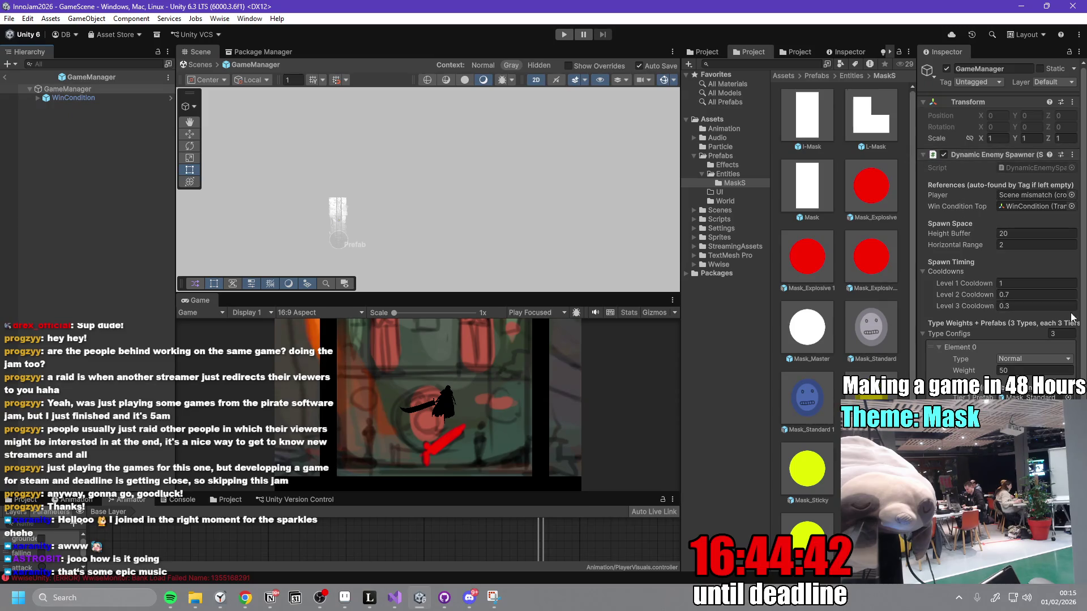
scroll(1053, 285, down, 3)
text(70)
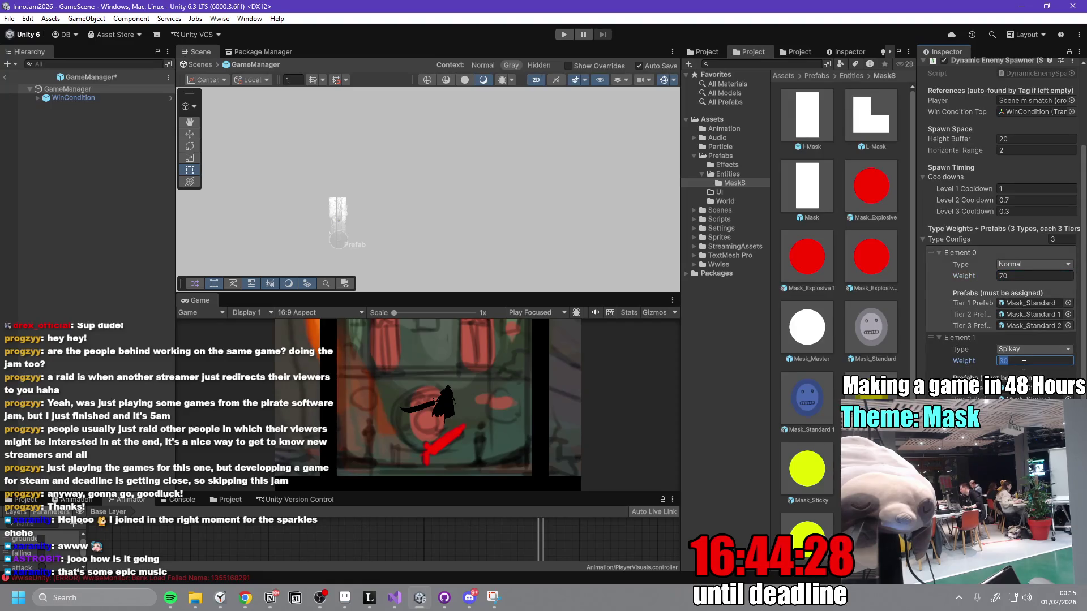
key(Return)
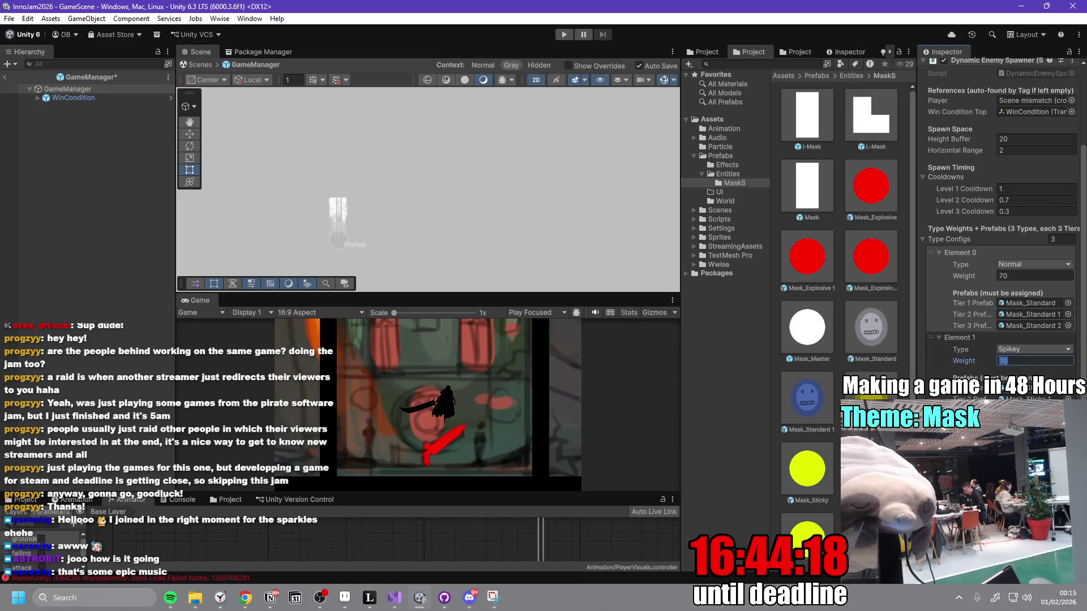
text(20)
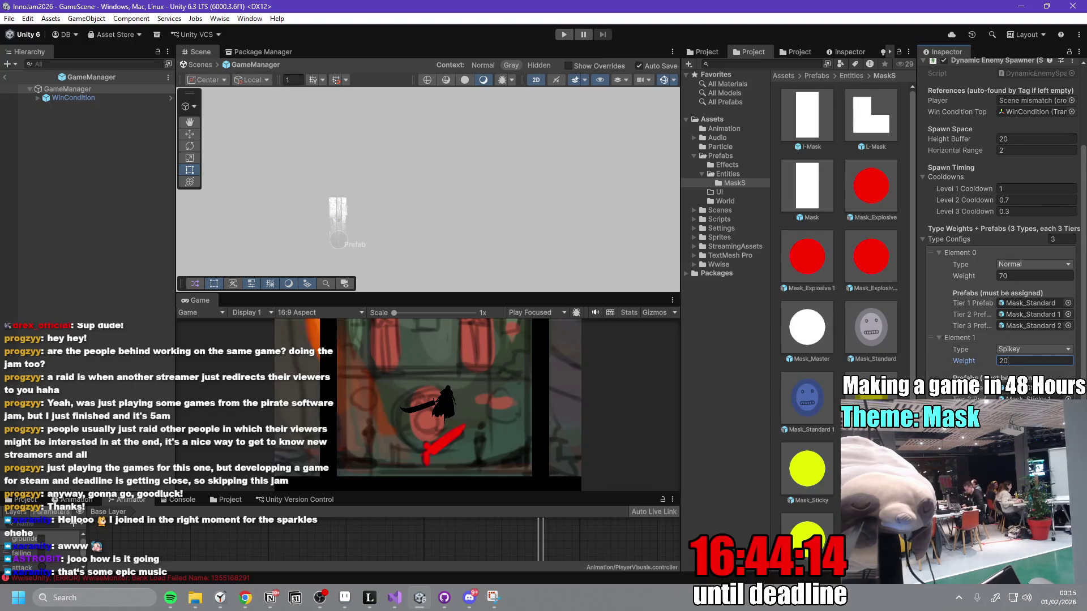
click(7, 78)
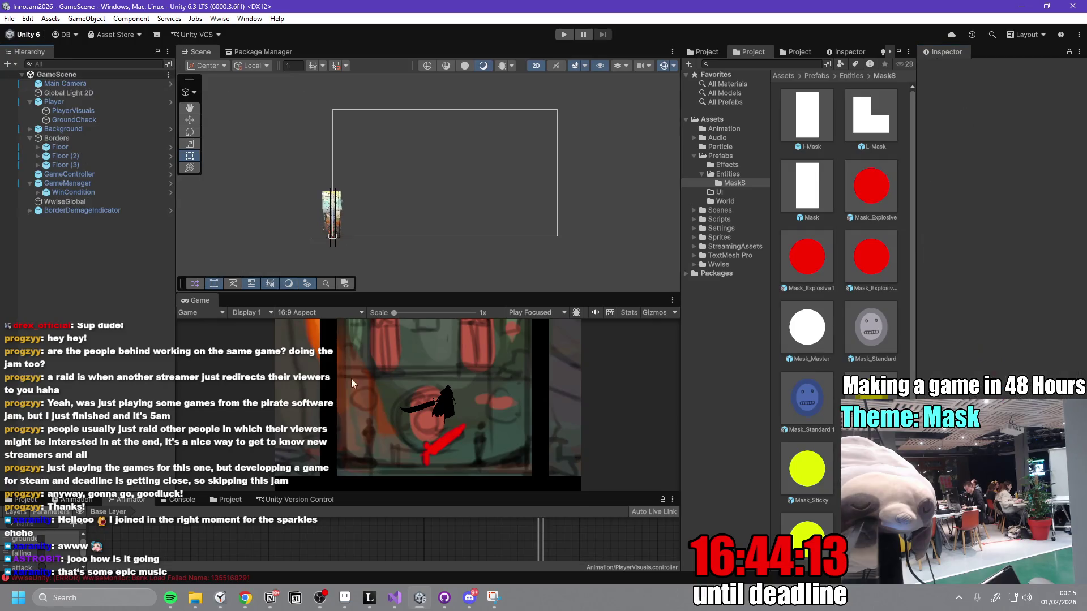
- Commit the changes to main, fetch and pull the newer remote commit, then push to origin
click(445, 599)
click(164, 575)
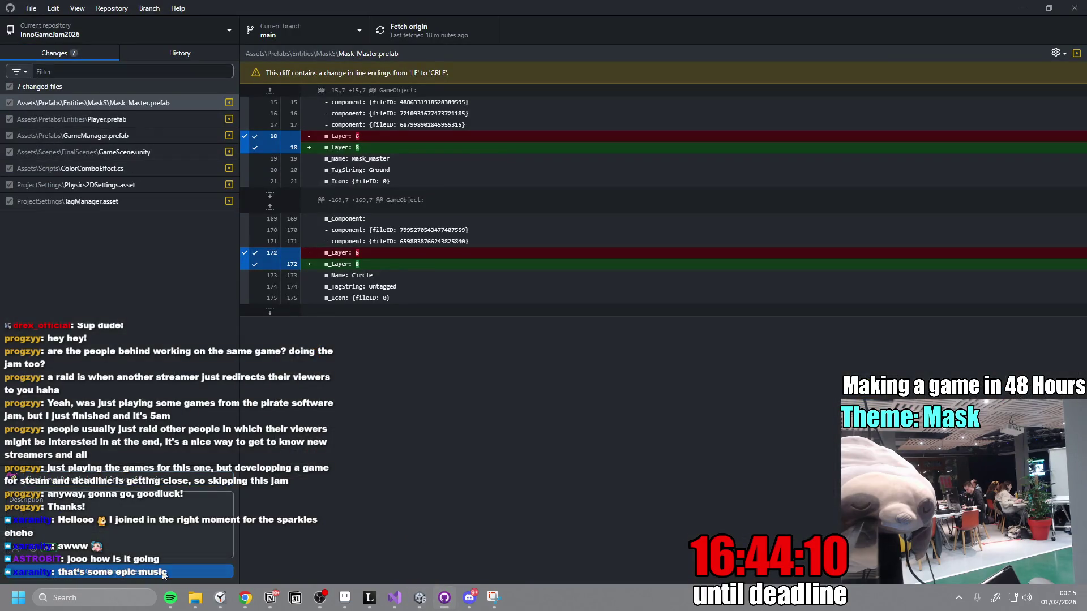
click(403, 35)
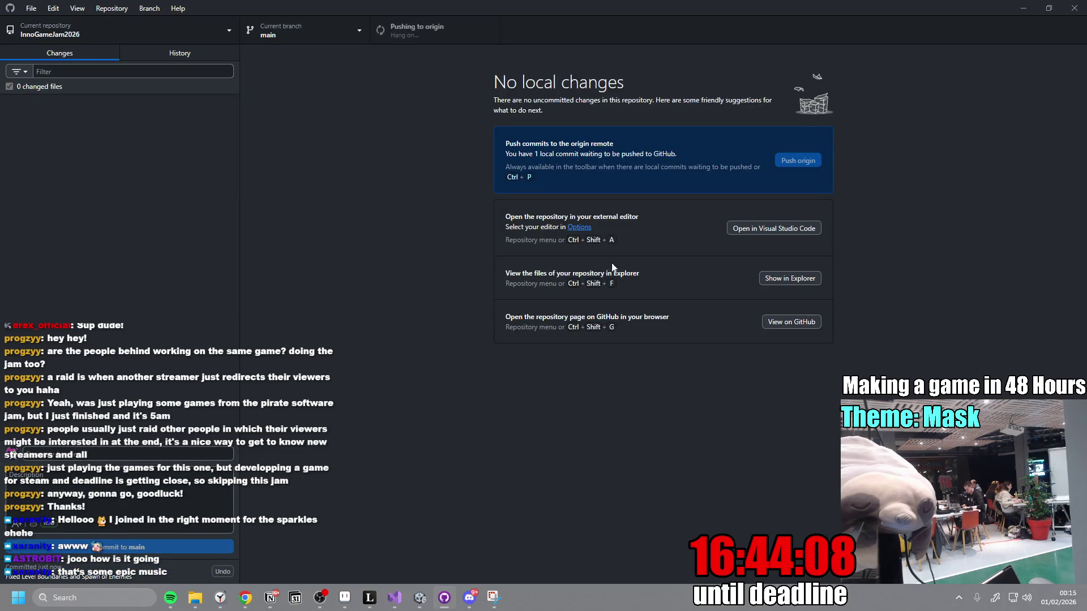
click(583, 335)
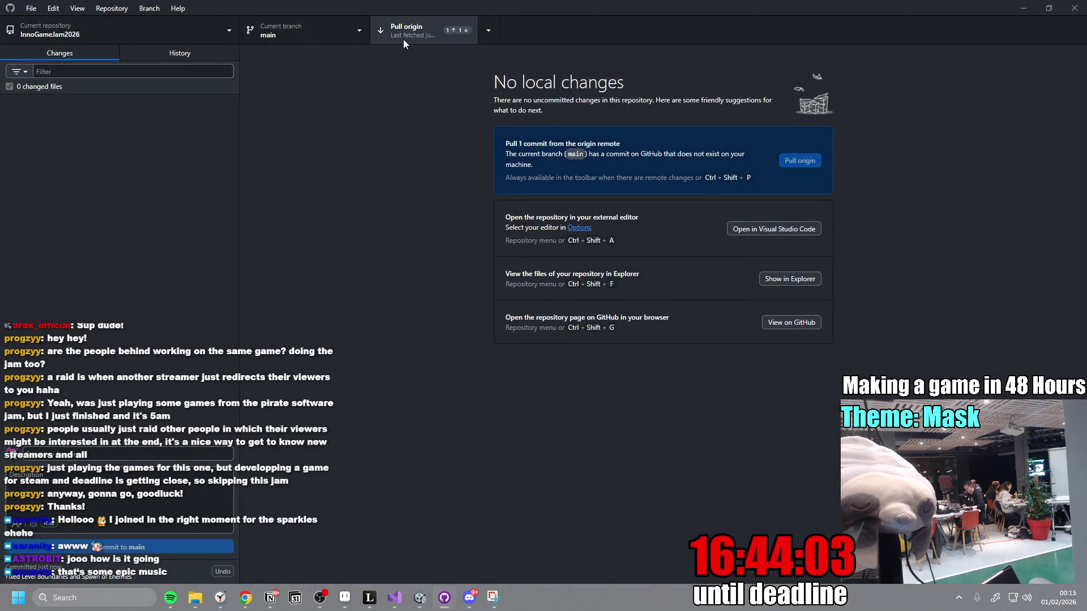
click(403, 39)
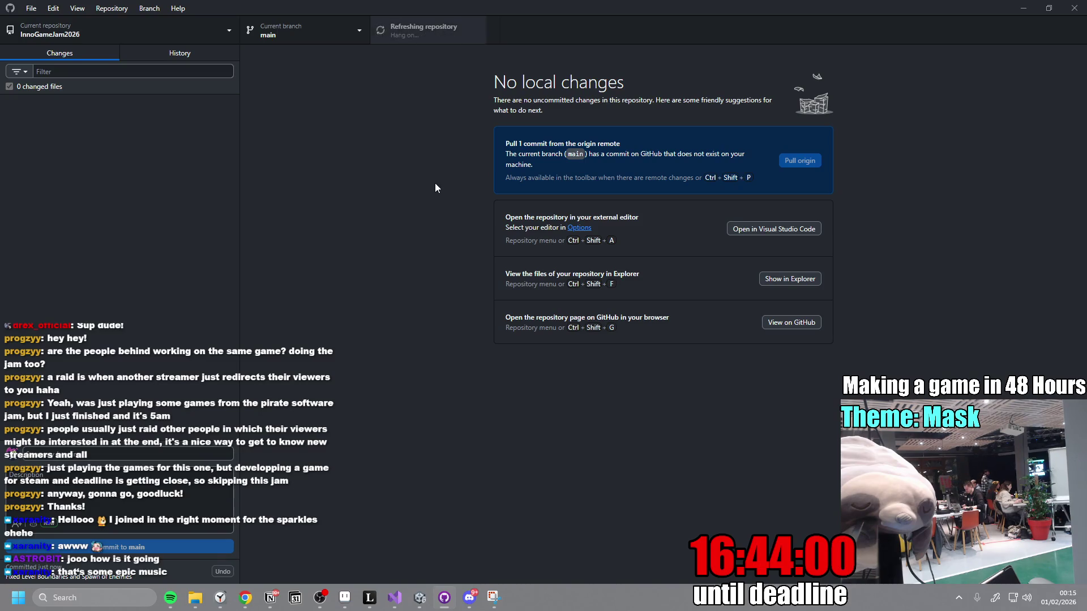
click(421, 37)
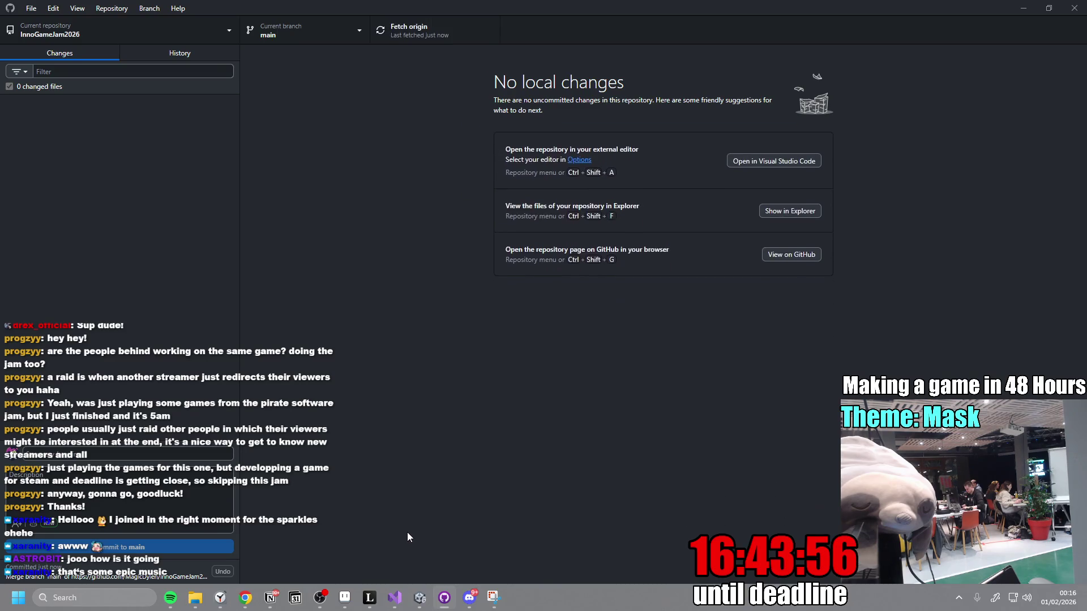
mouse_move(390, 607)
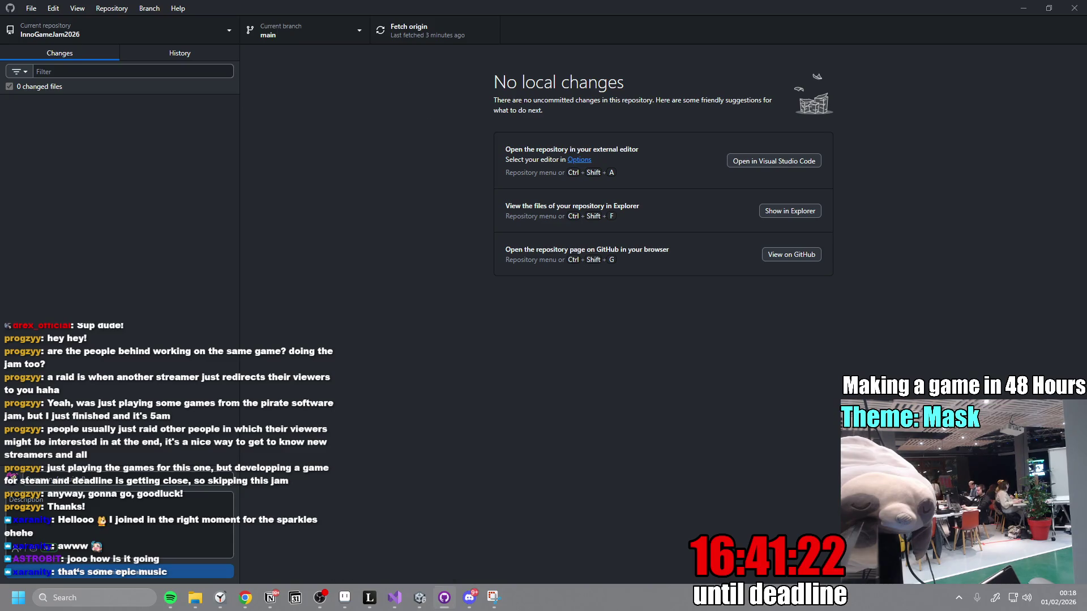
- Minimize GitHub Desktop to bring the Unity editor with GameScene back to the front
key(alt+Tab)
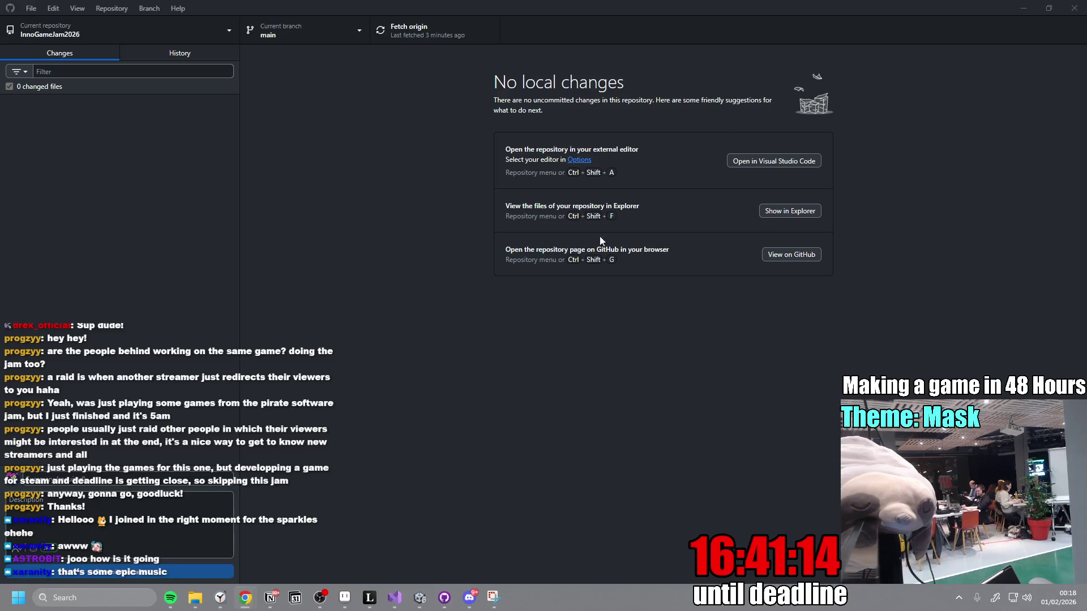
click(1023, 8)
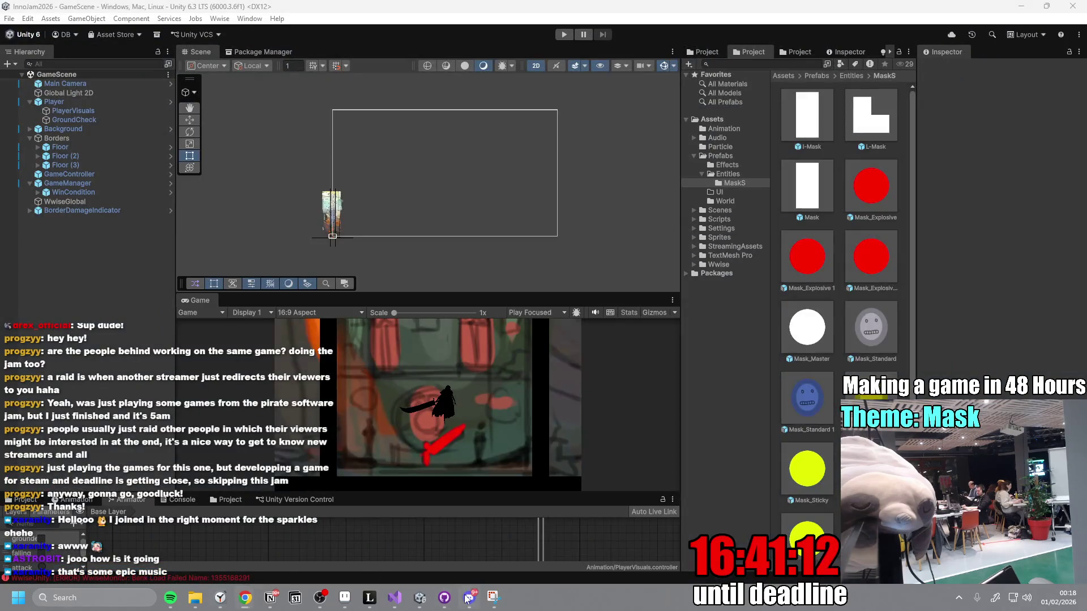
click(469, 597)
click(349, 412)
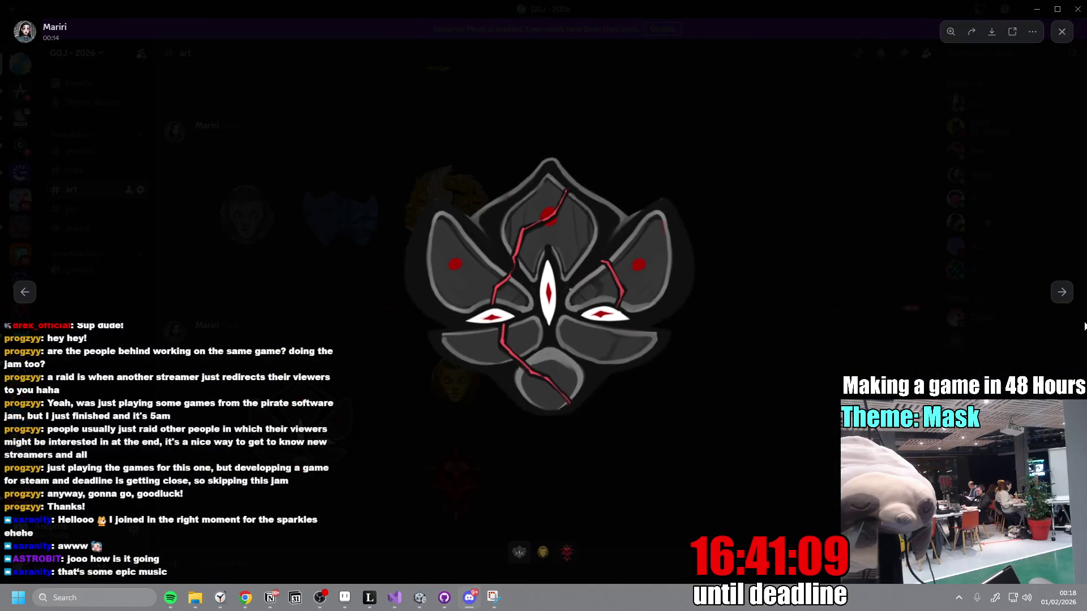
click(1062, 292)
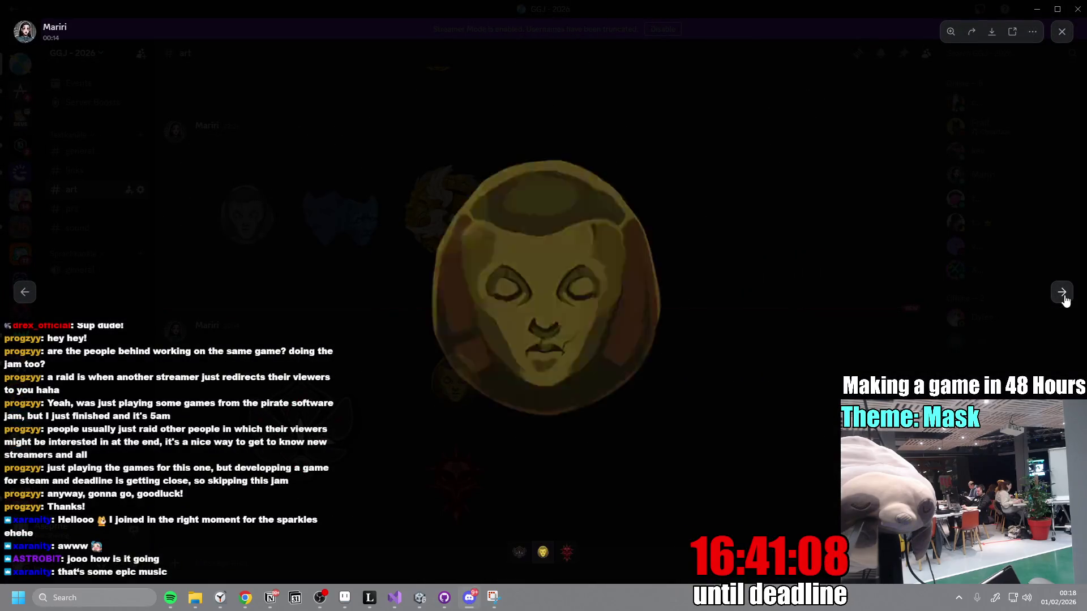
click(1062, 292)
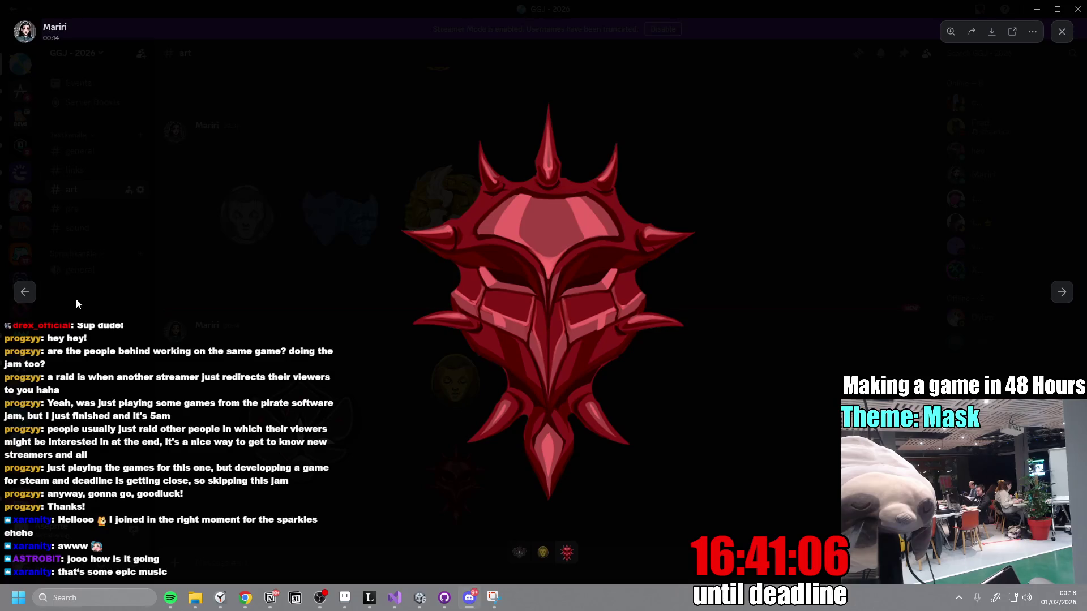
click(24, 292)
click(24, 292)
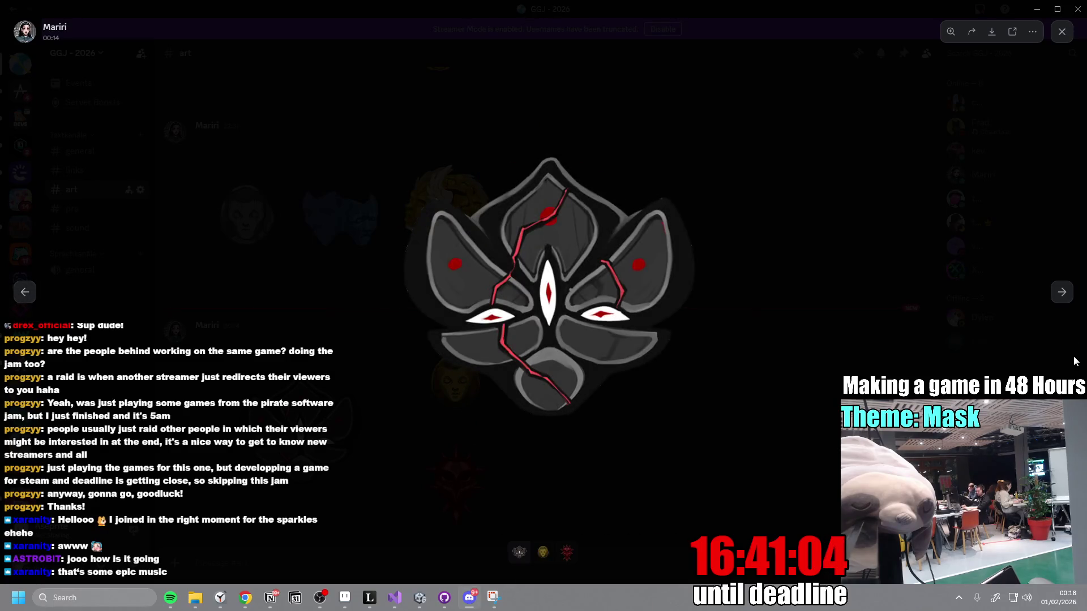
click(1062, 292)
click(1061, 292)
click(819, 184)
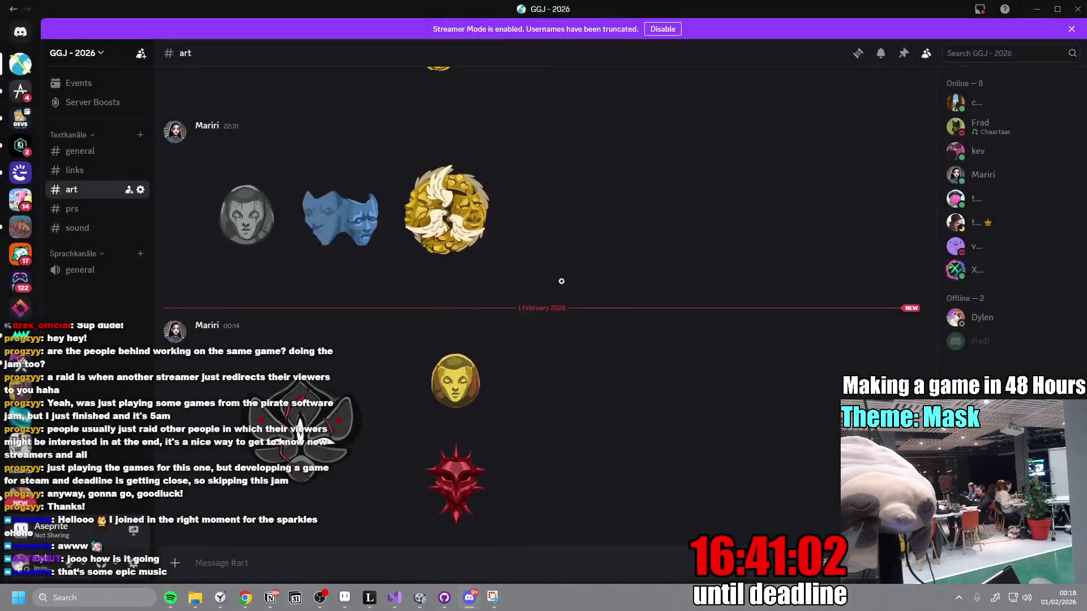
scroll(480, 314, up, 5)
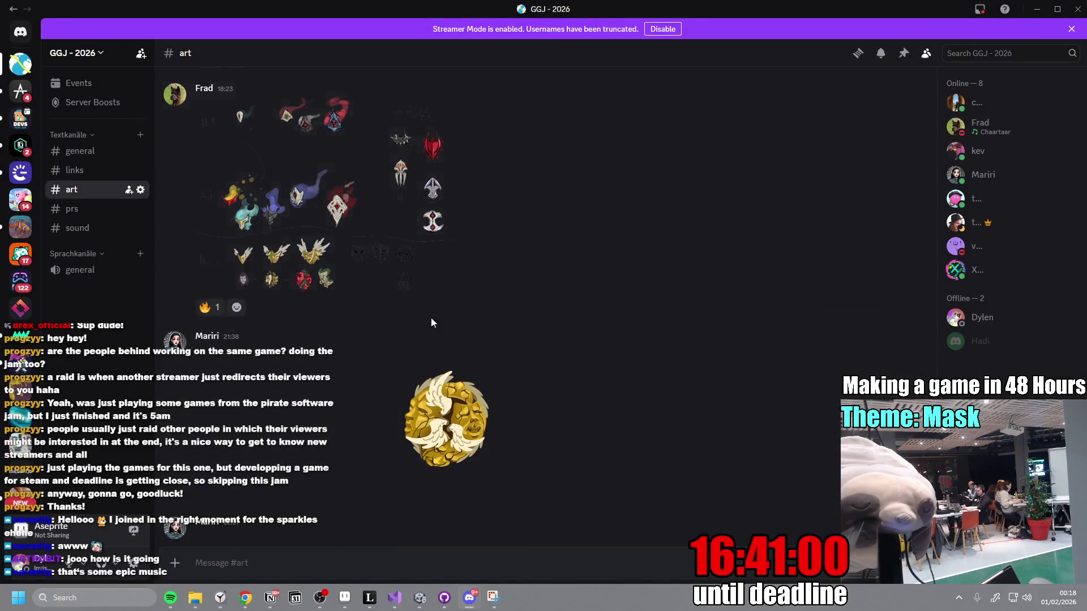
click(420, 598)
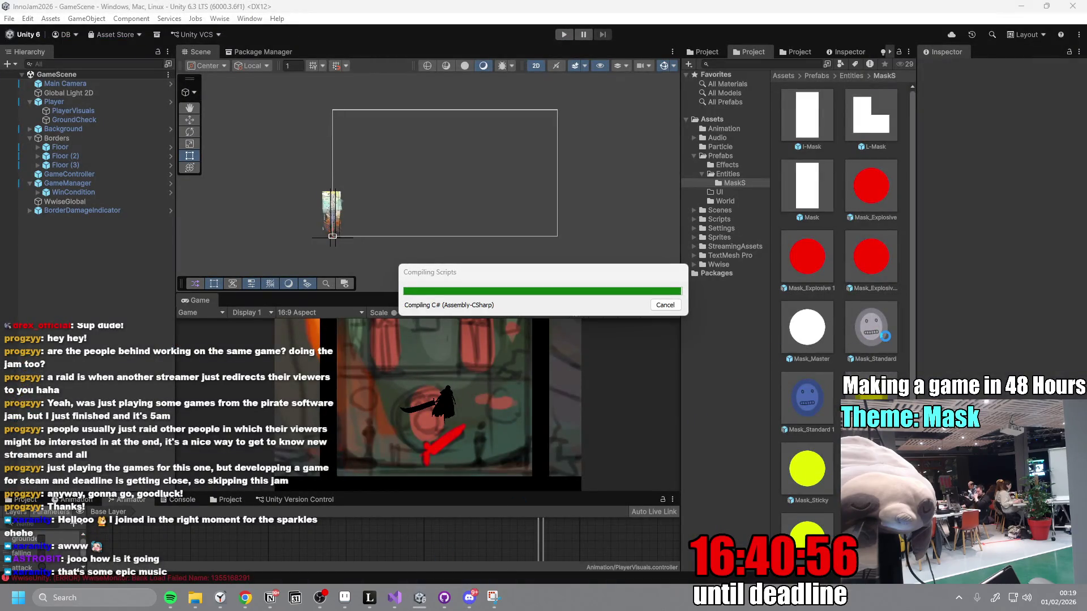
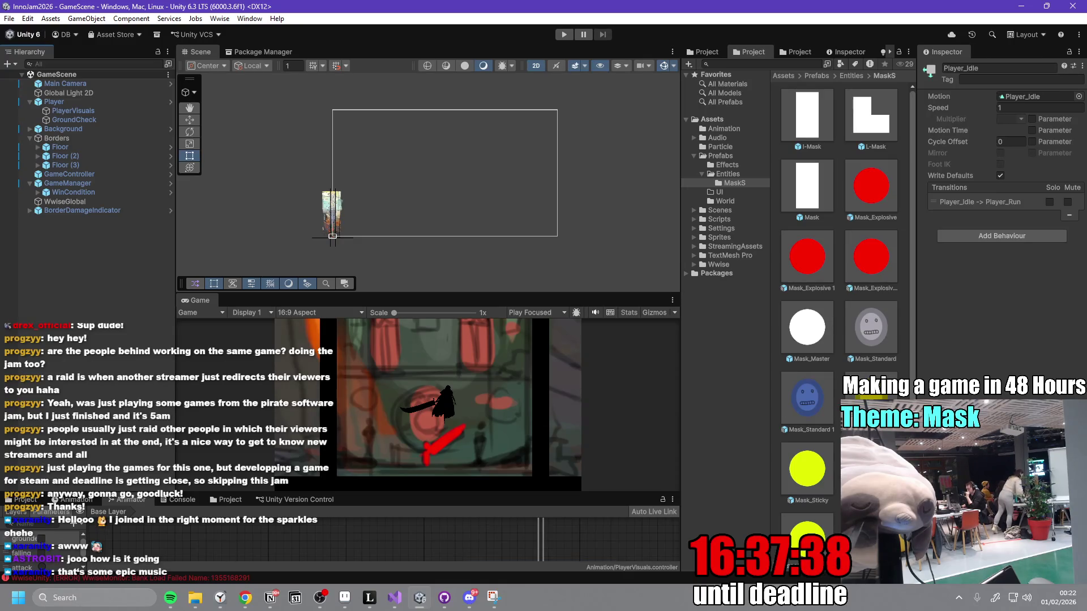
- Check the team's Discord chat, then return to the Unity editor
click(469, 597)
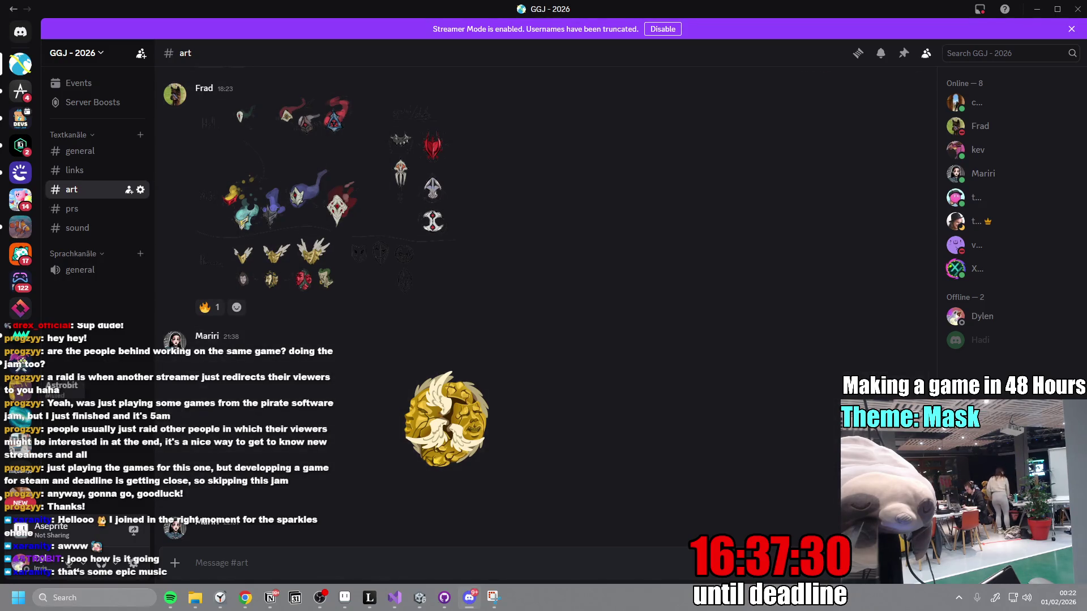
scroll(162, 323, up, 5)
scroll(22, 391, down, 5)
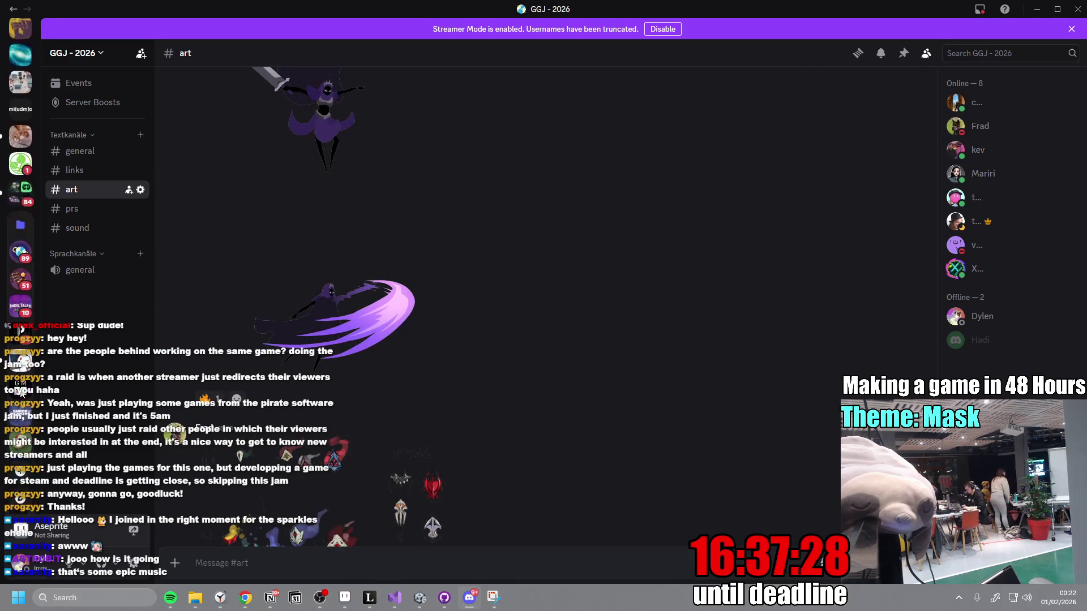
scroll(22, 395, up, 5)
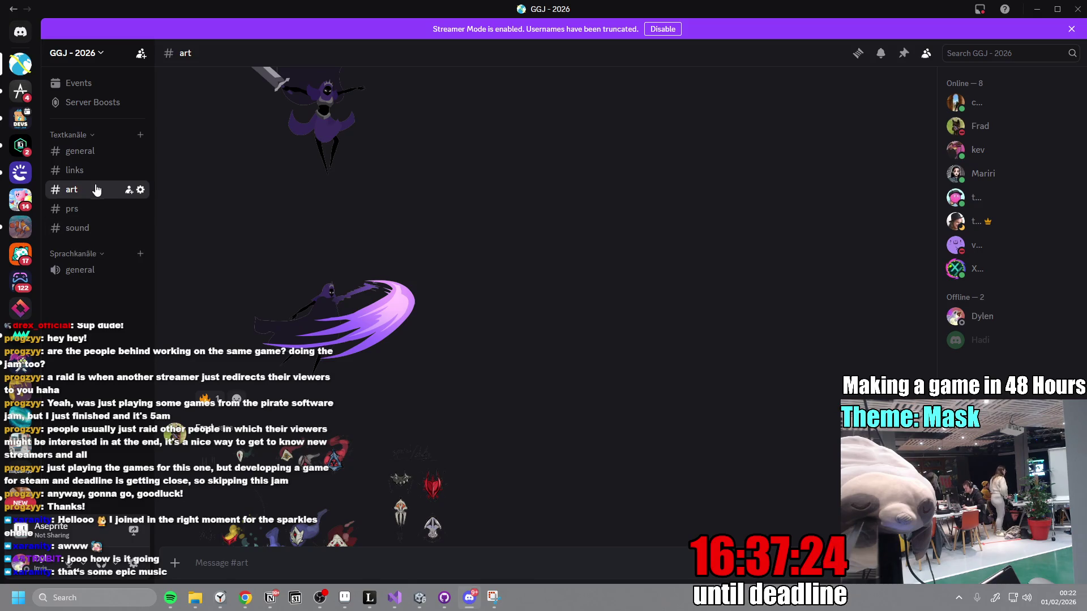
scroll(327, 341, up, 1)
scroll(476, 386, down, 10)
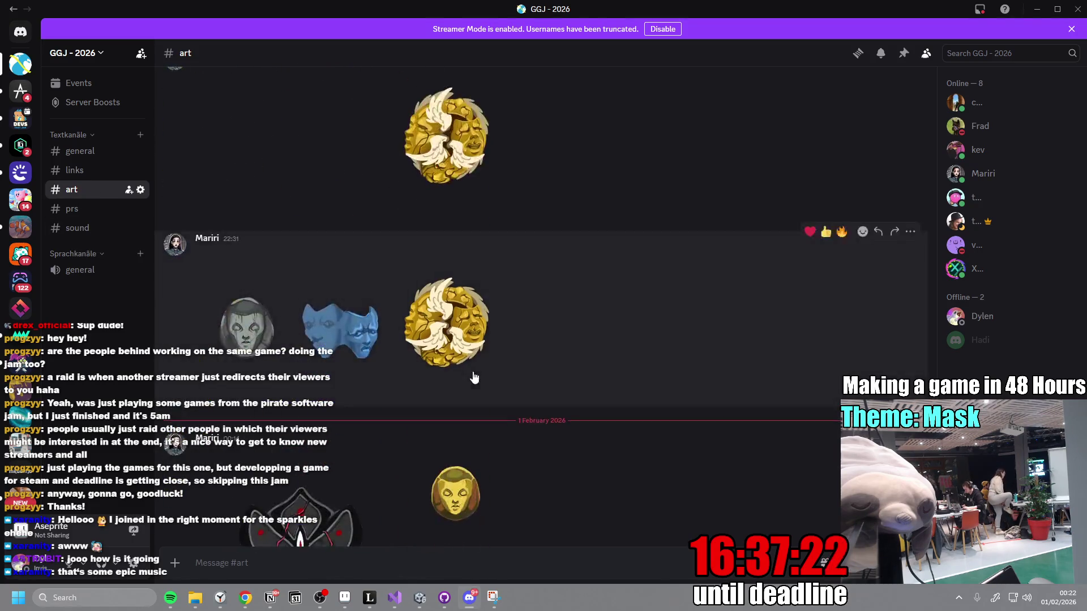
click(420, 597)
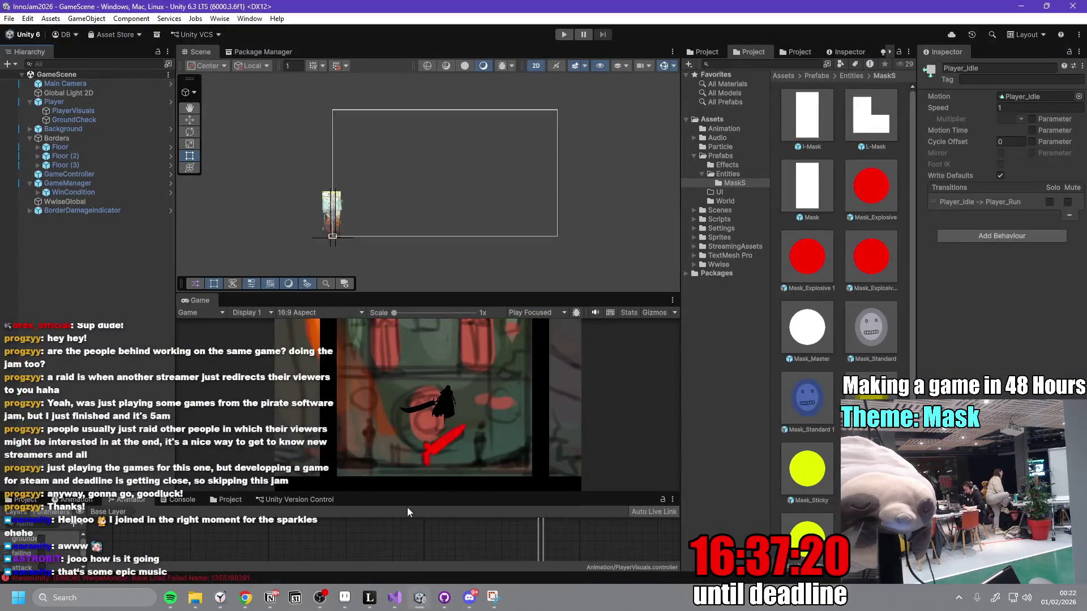
- Open the Player prefab, select PlayerVisuals and briefly inspect its sprite tint and idle sprite
double_click(138, 102)
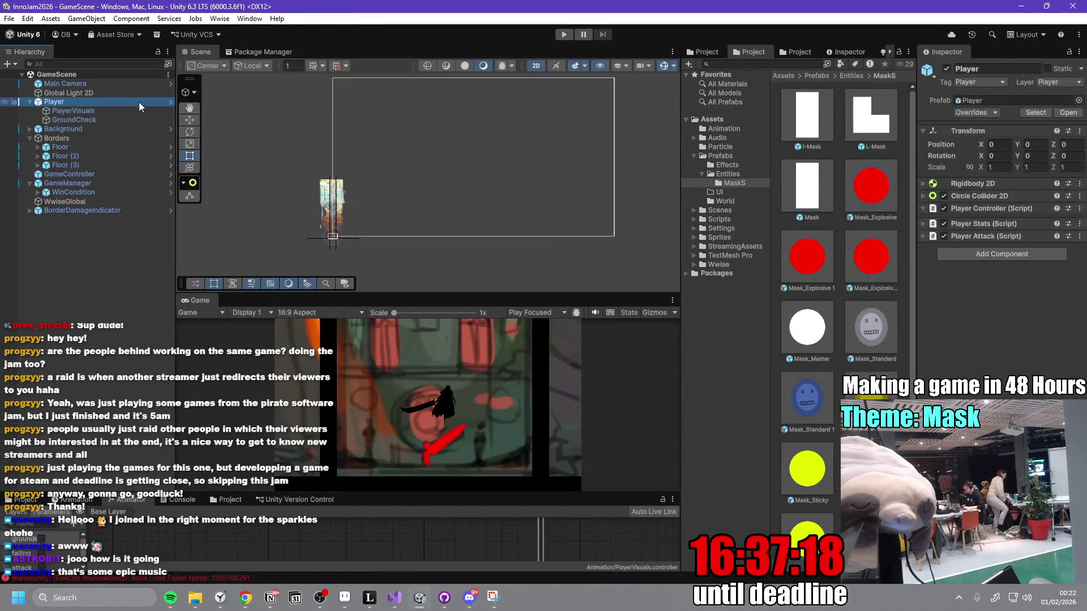
click(170, 102)
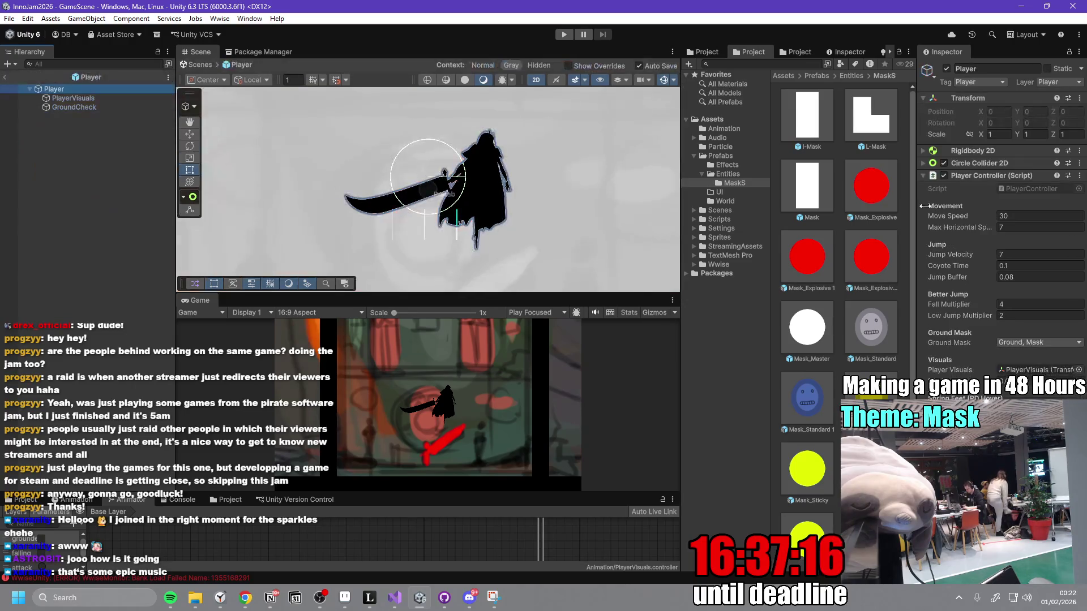
drag(915, 207, 856, 207)
click(107, 99)
click(1013, 190)
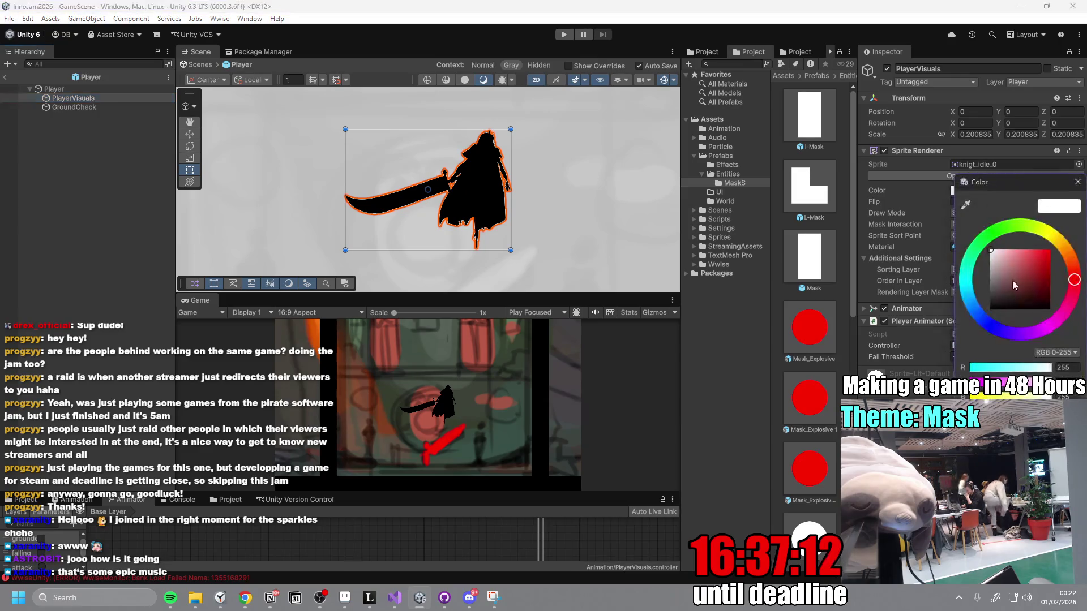
click(1077, 182)
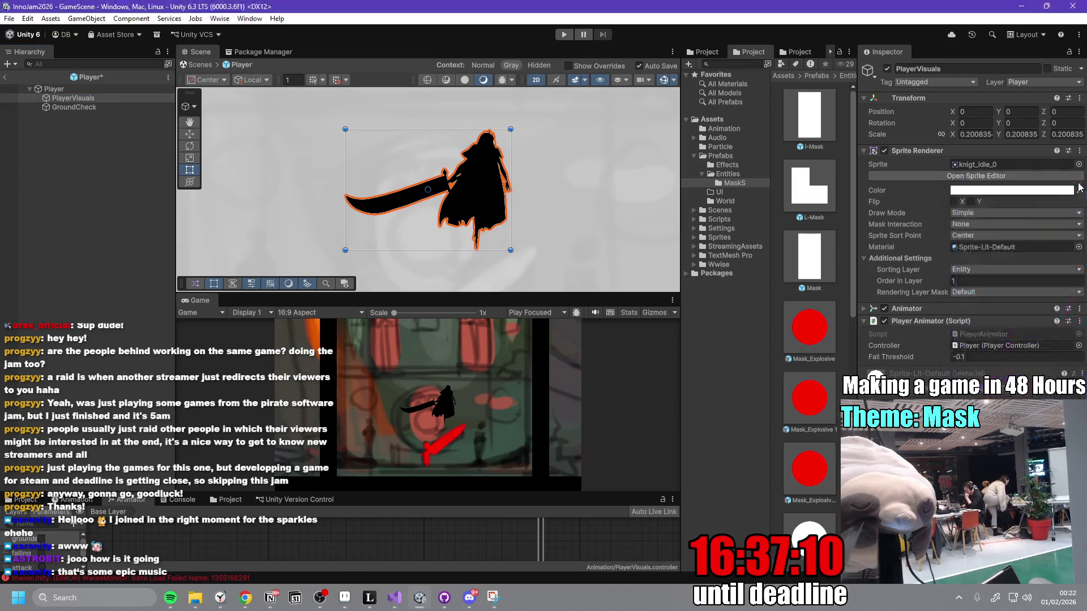
click(989, 164)
click(987, 176)
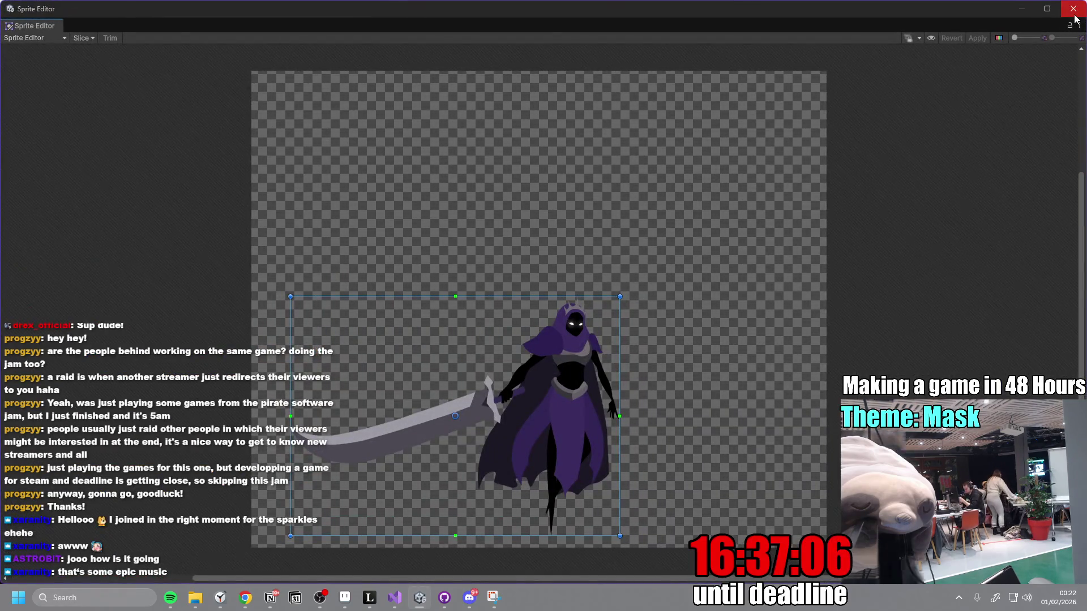
click(1072, 8)
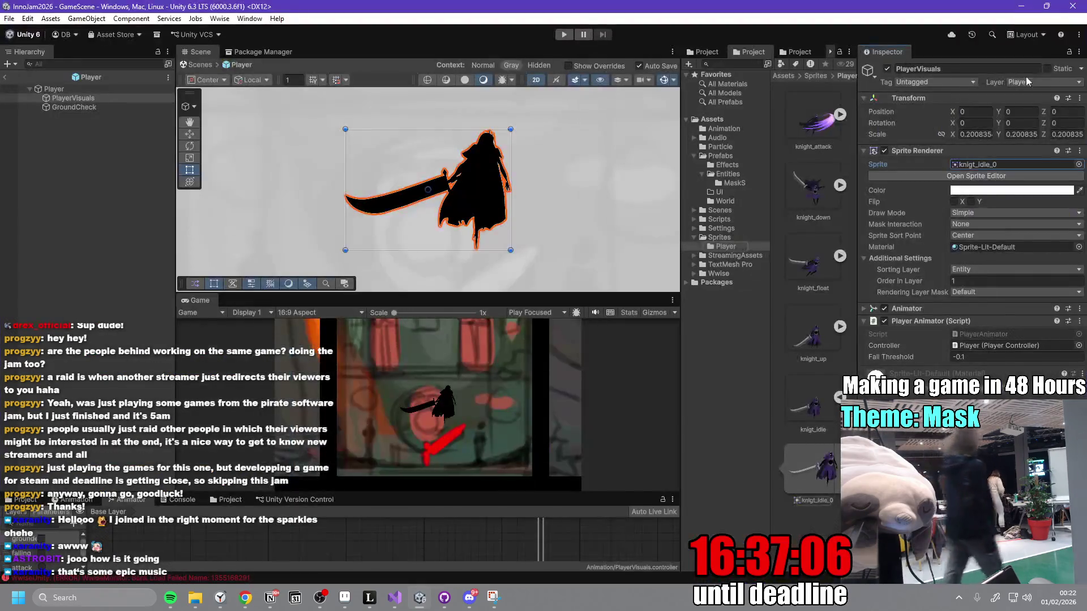
- Browse the import settings of the knigt_idle, knight_up, knight_float and knight_attack textures
click(820, 406)
click(814, 358)
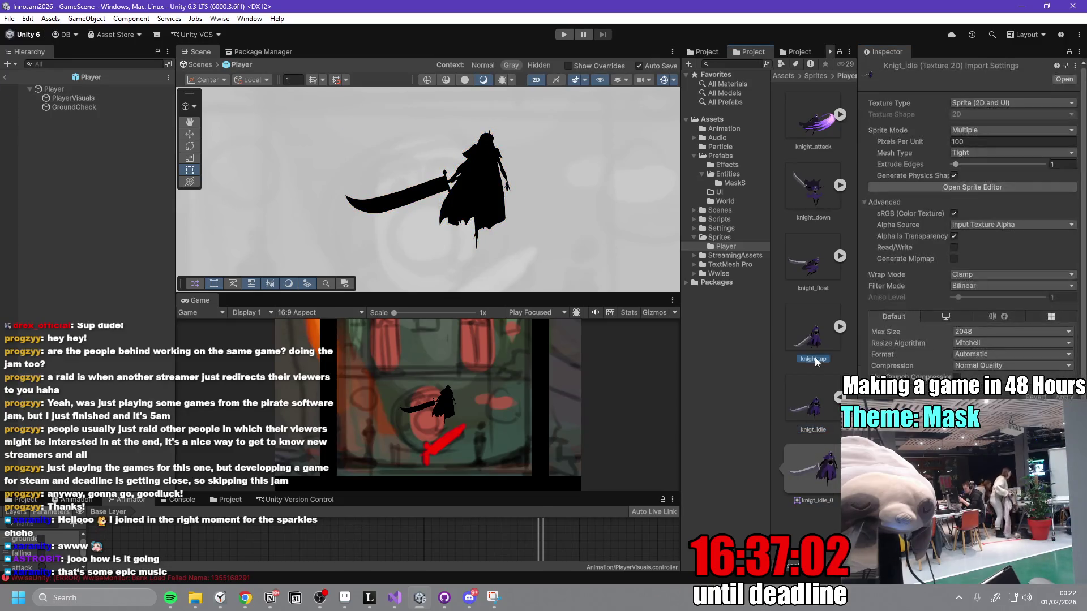
click(822, 281)
click(823, 195)
click(813, 130)
click(838, 115)
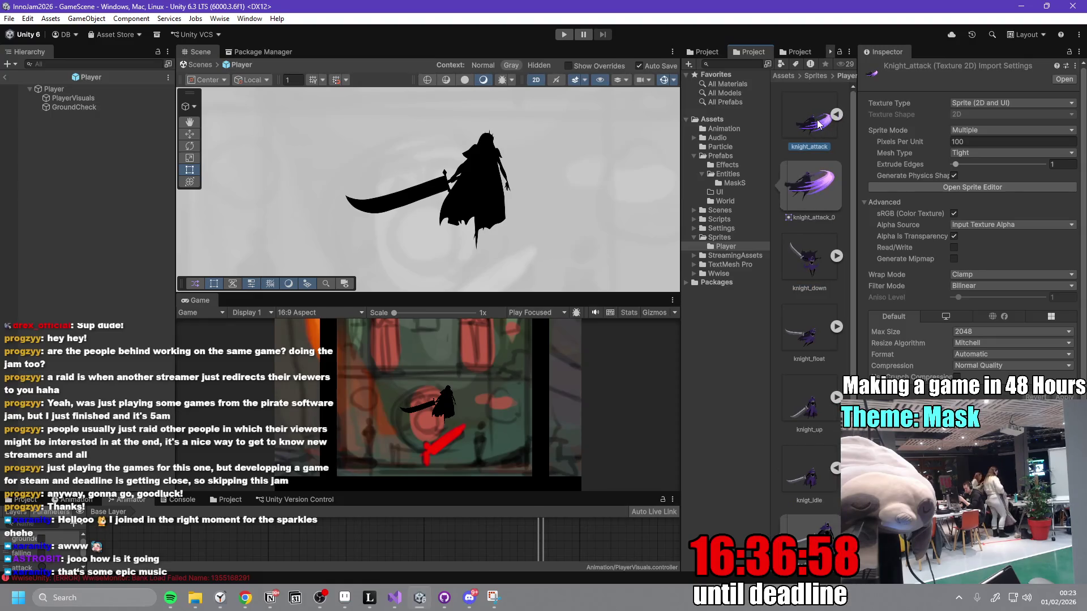
click(837, 120)
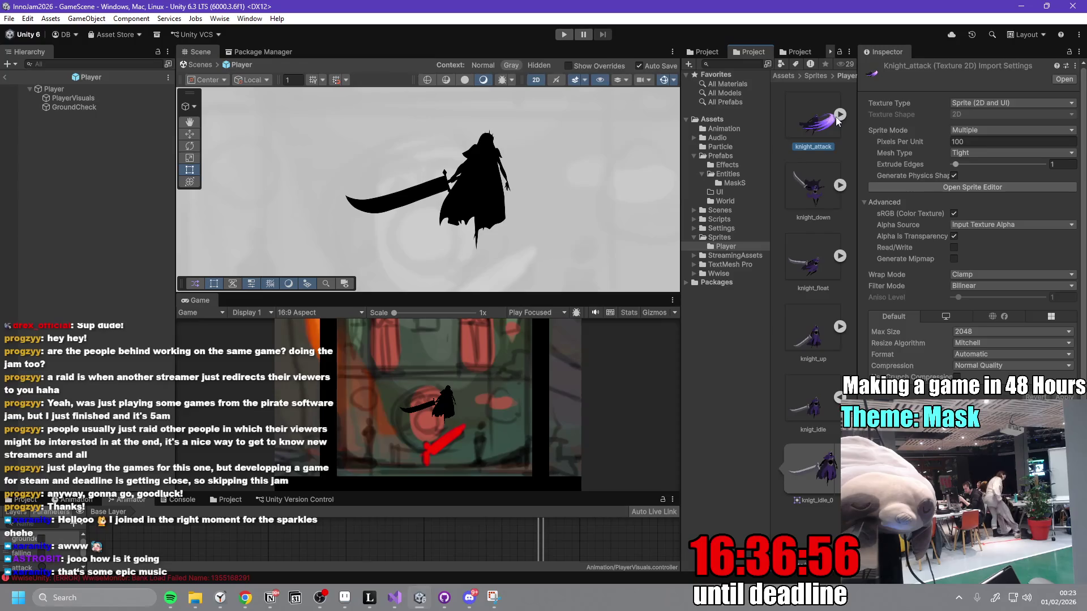
scroll(1029, 389, down, 1)
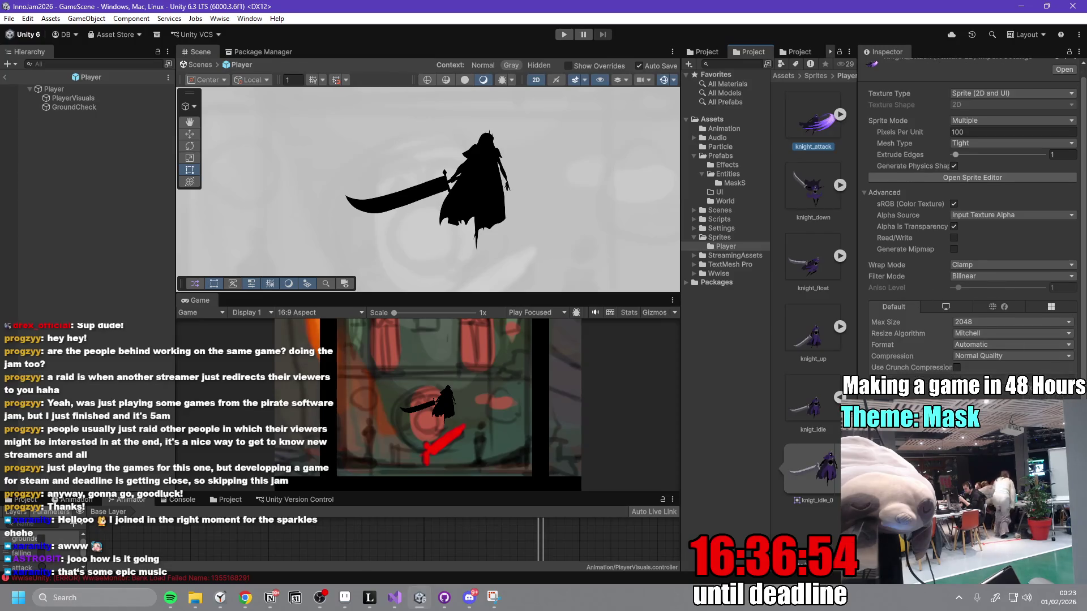
click(813, 188)
click(813, 252)
click(810, 324)
- Select the knight_attack texture and open it in the Sprite Editor
click(803, 457)
right_click(807, 457)
click(807, 471)
click(839, 397)
click(811, 125)
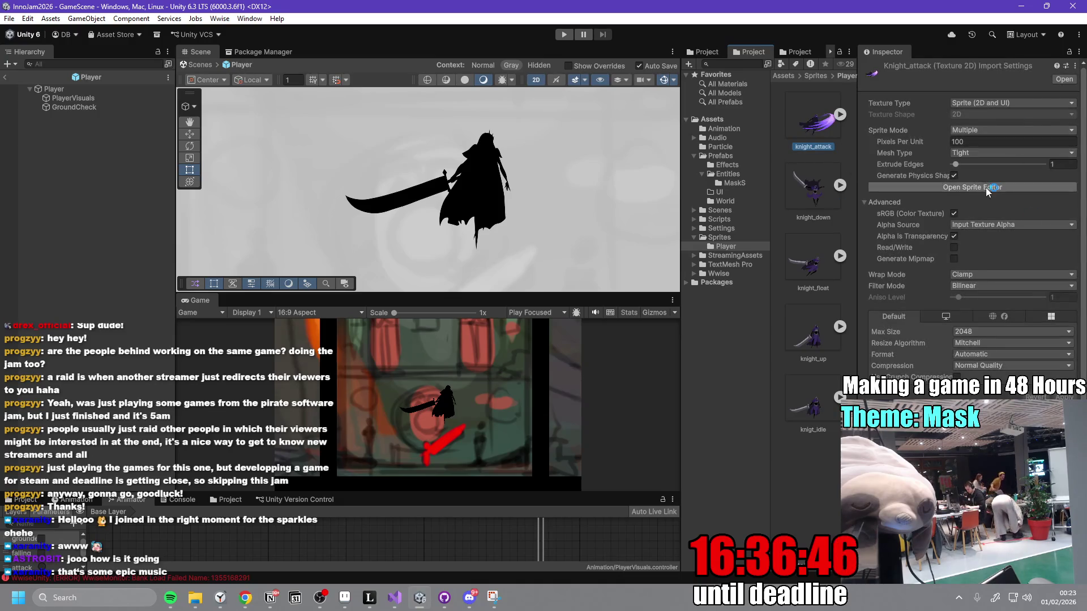
click(973, 187)
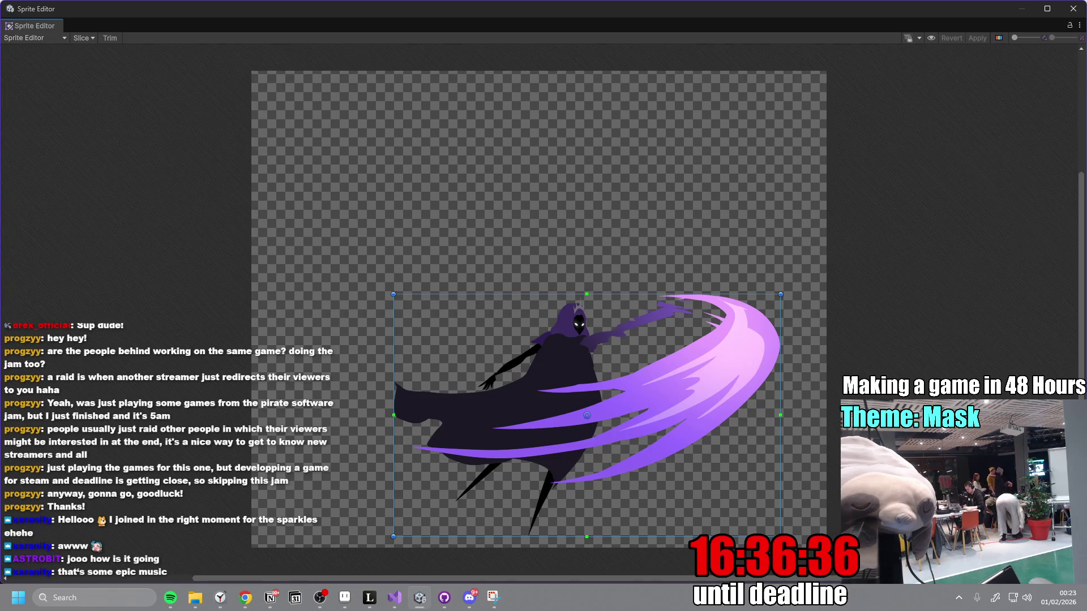
- Drag the knight_attack and knight_float pivots onto the knight's body, checking knight_down too
drag(586, 415, 393, 295)
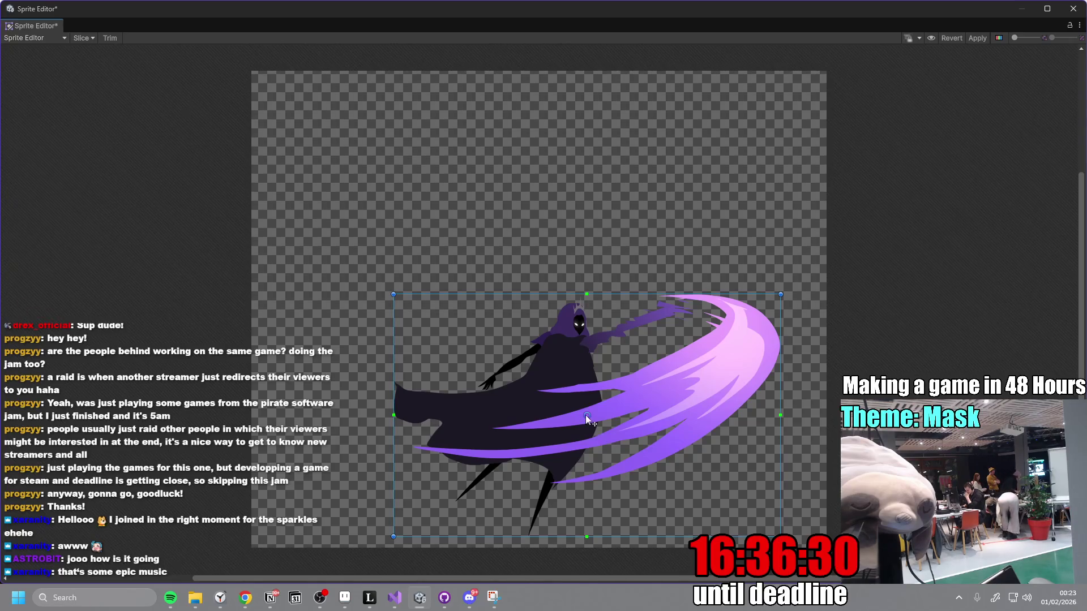
drag(575, 408, 568, 400)
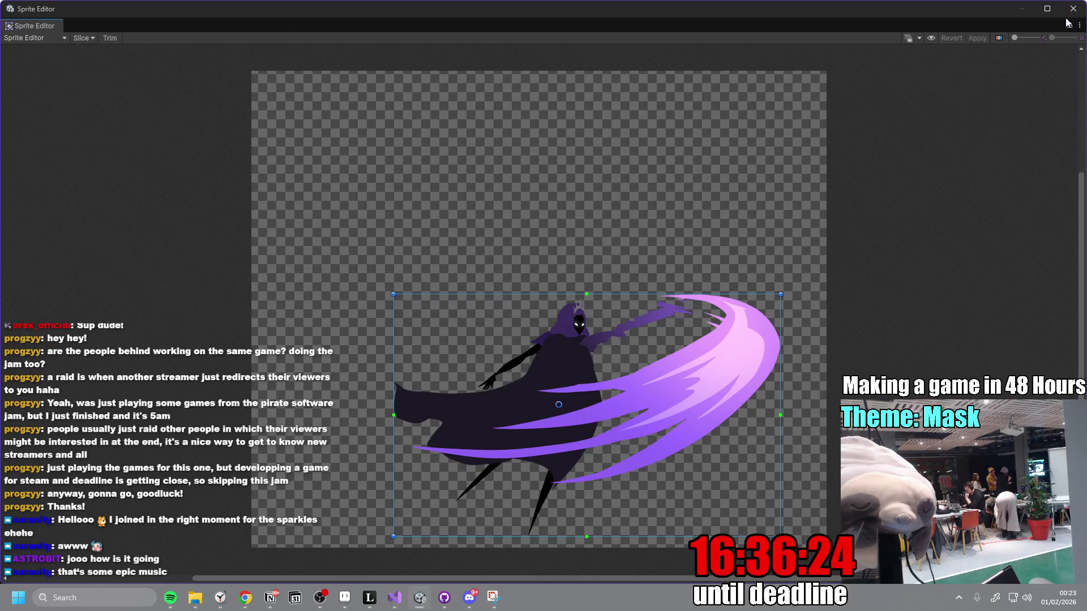
click(1073, 11)
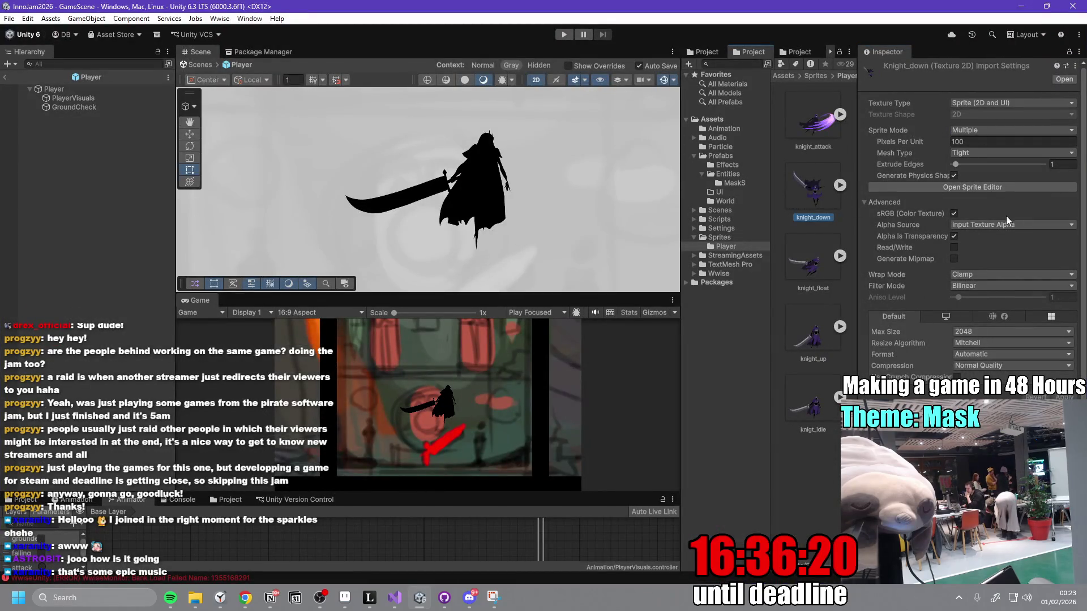
click(995, 188)
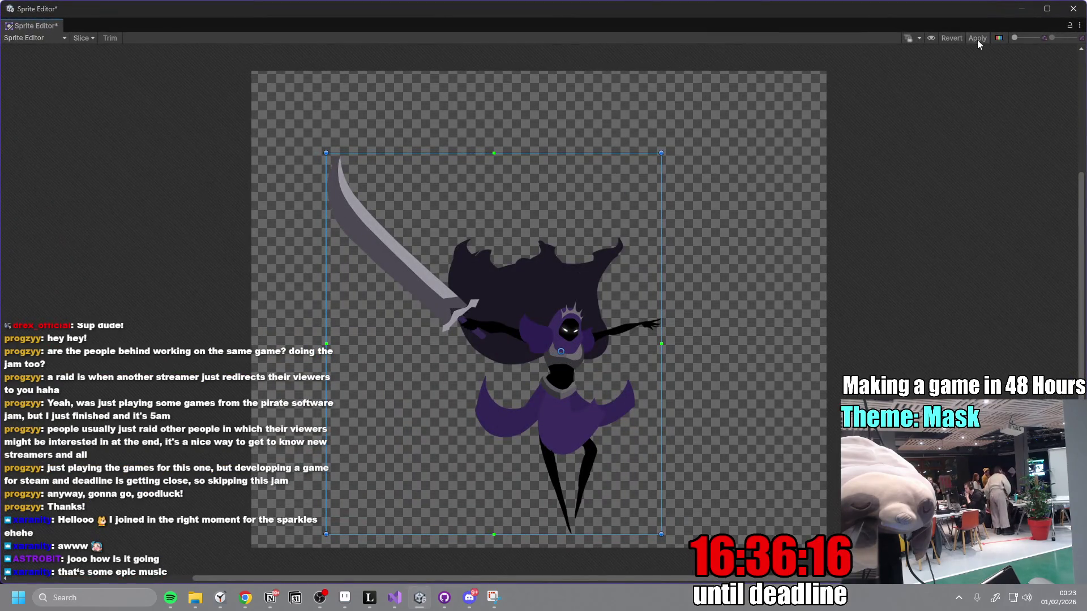
click(1078, 15)
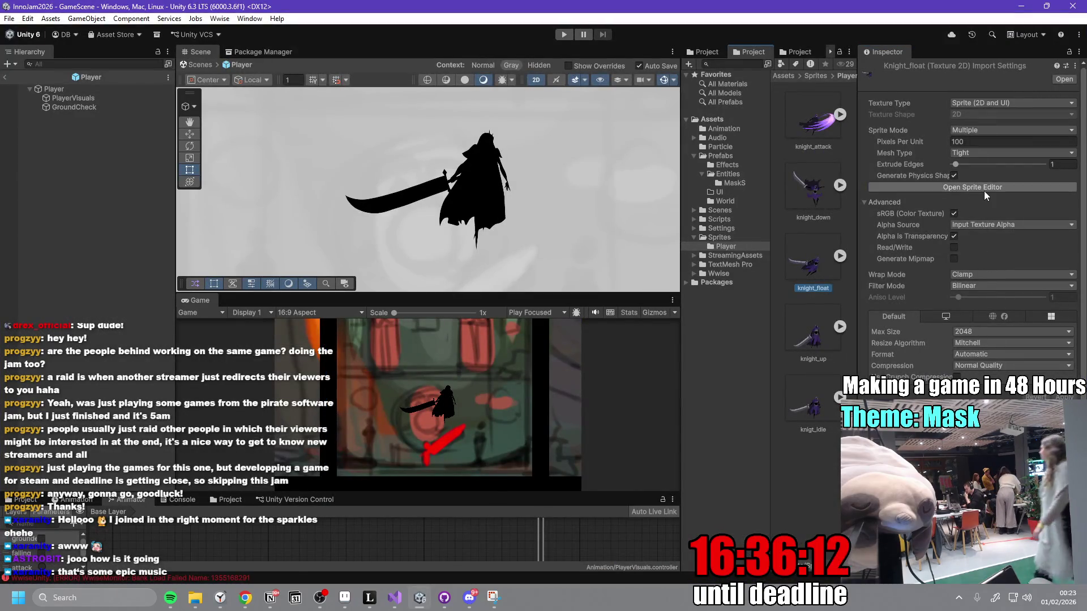
click(973, 187)
drag(445, 423, 572, 402)
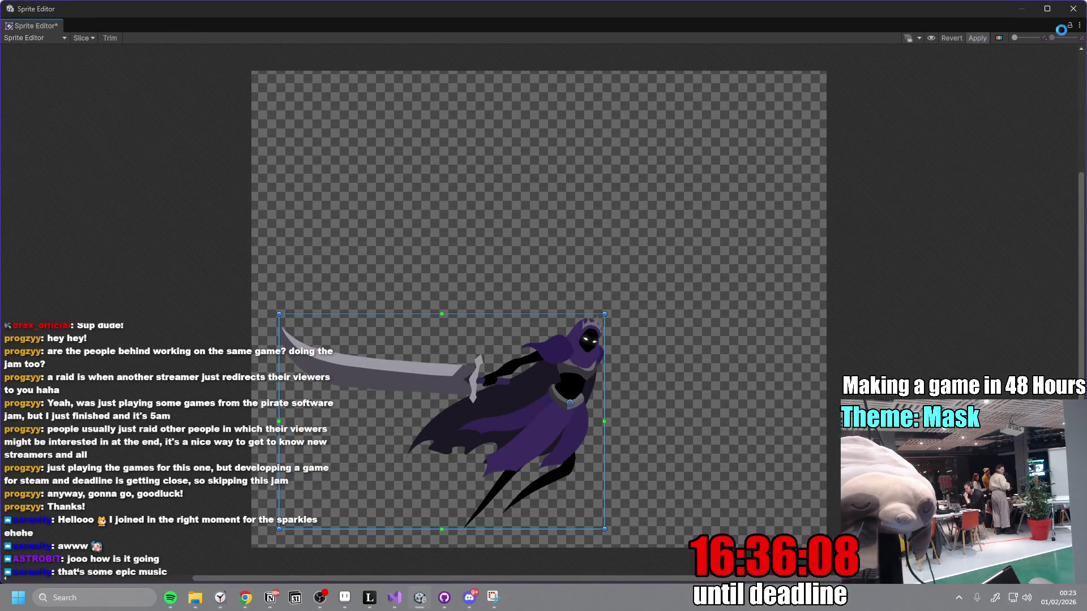
click(1073, 8)
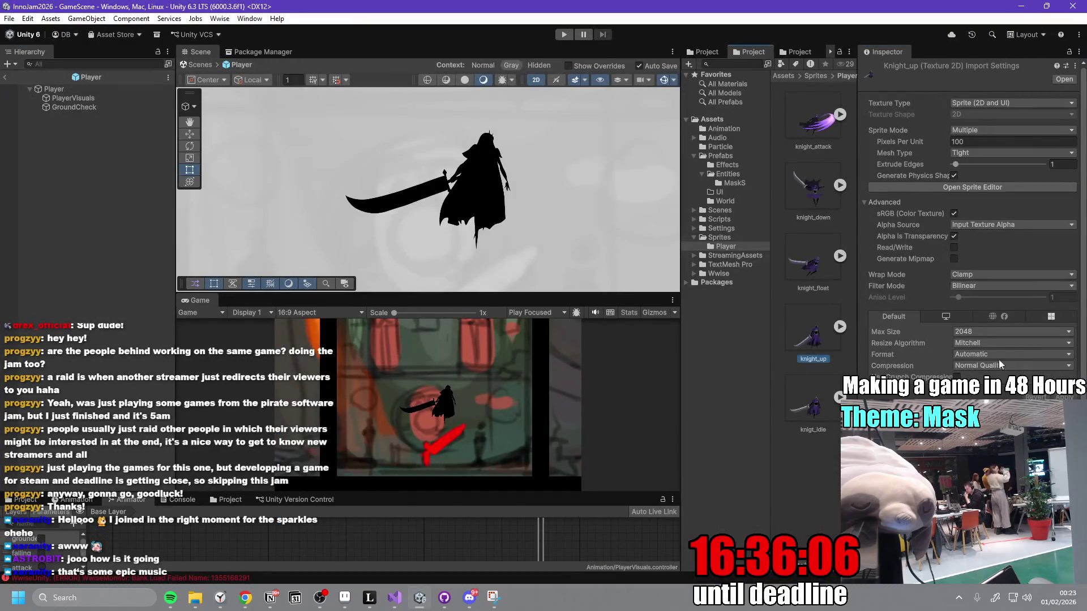
- Apply moved pivots for the knight_up and knigt_idle sprites, then reselect Player
click(991, 187)
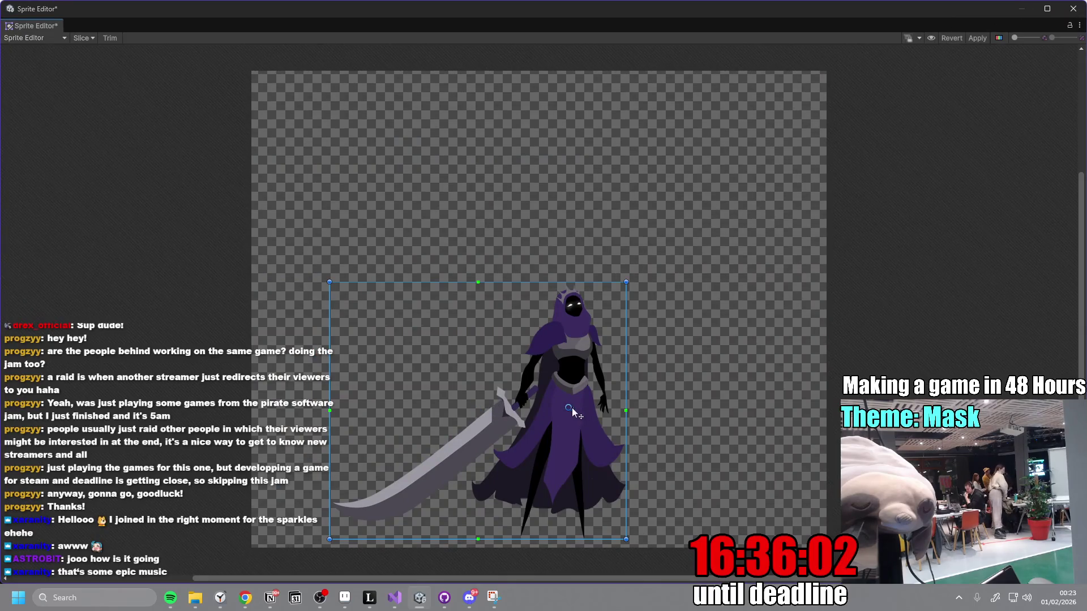
click(977, 38)
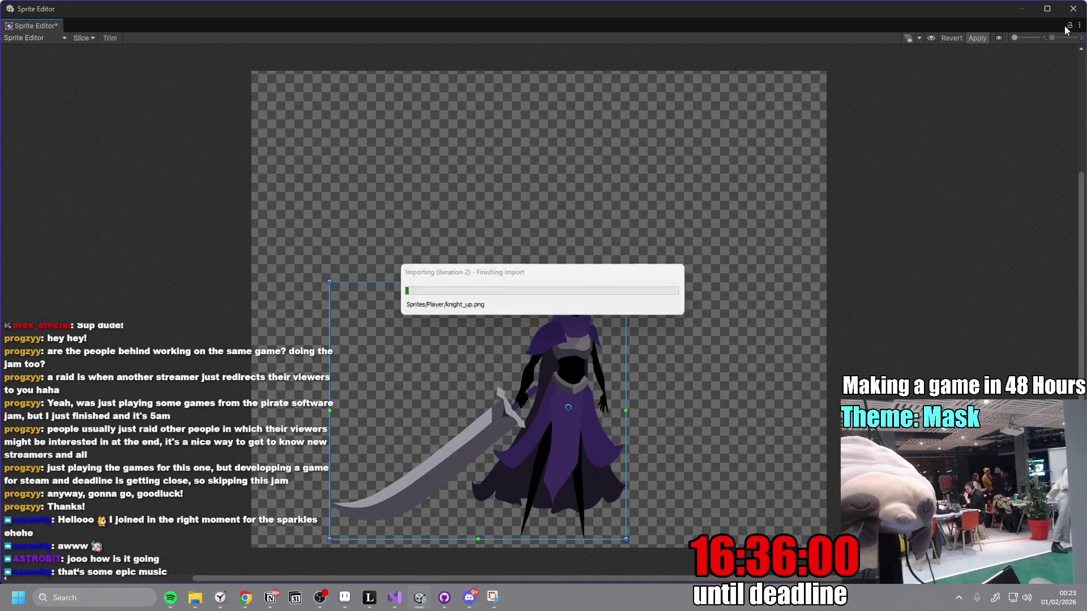
click(1073, 9)
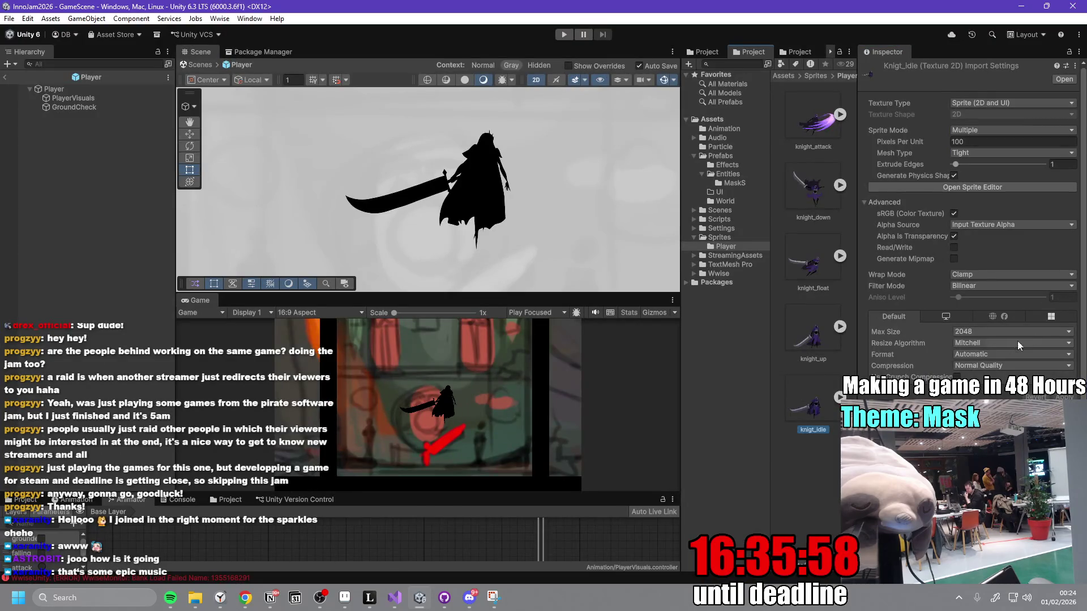
click(1007, 188)
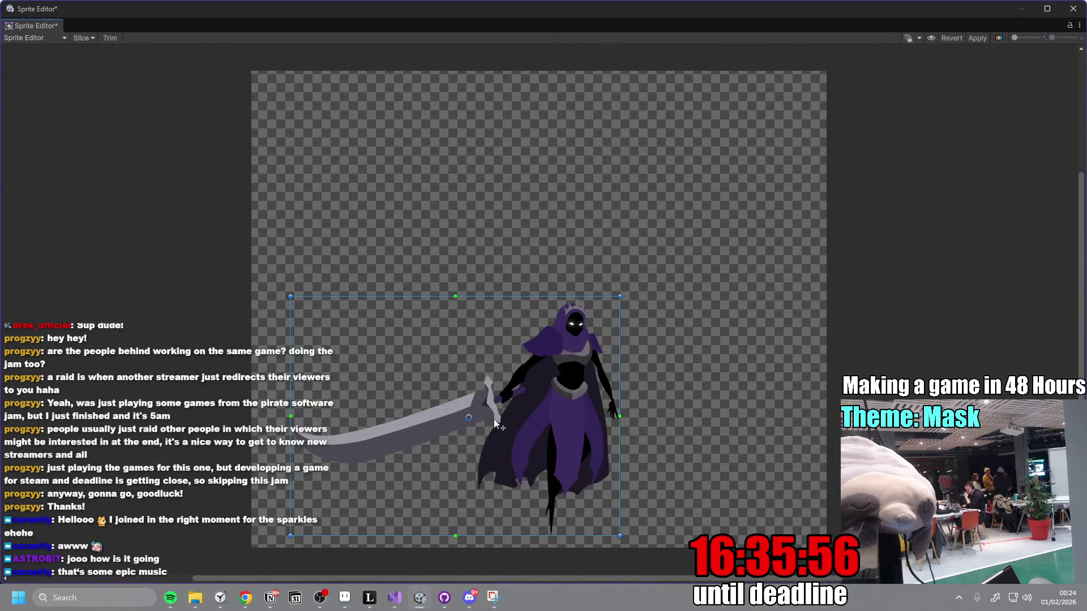
click(977, 38)
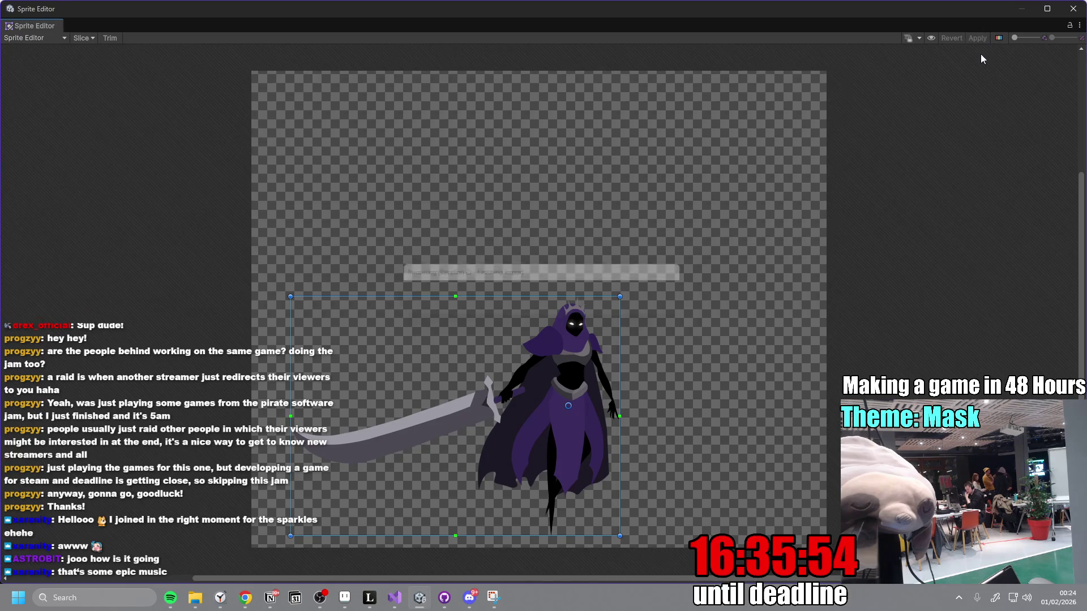
click(1073, 8)
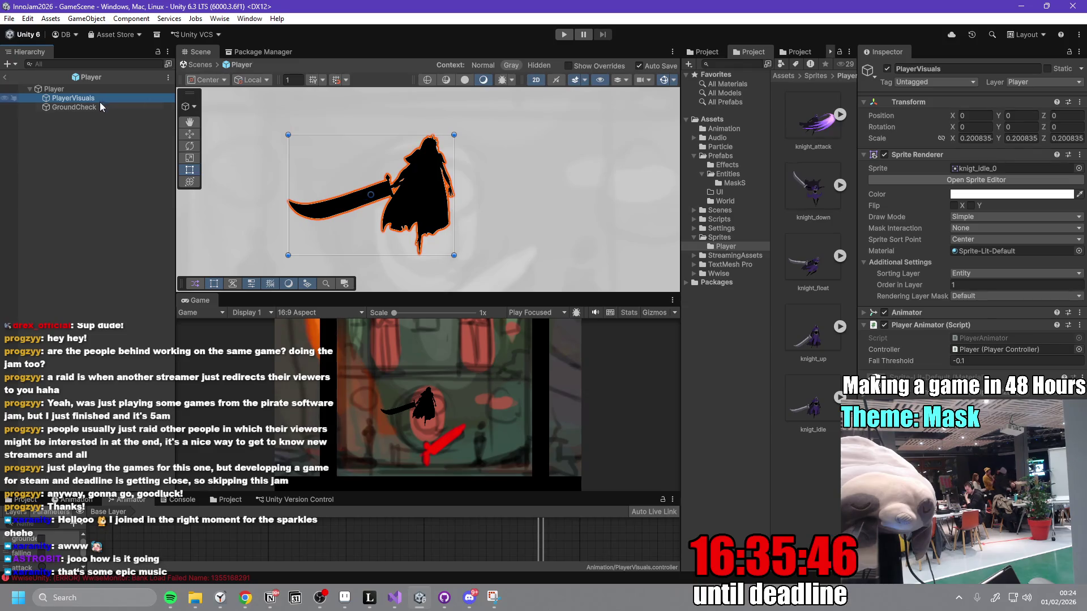
click(83, 89)
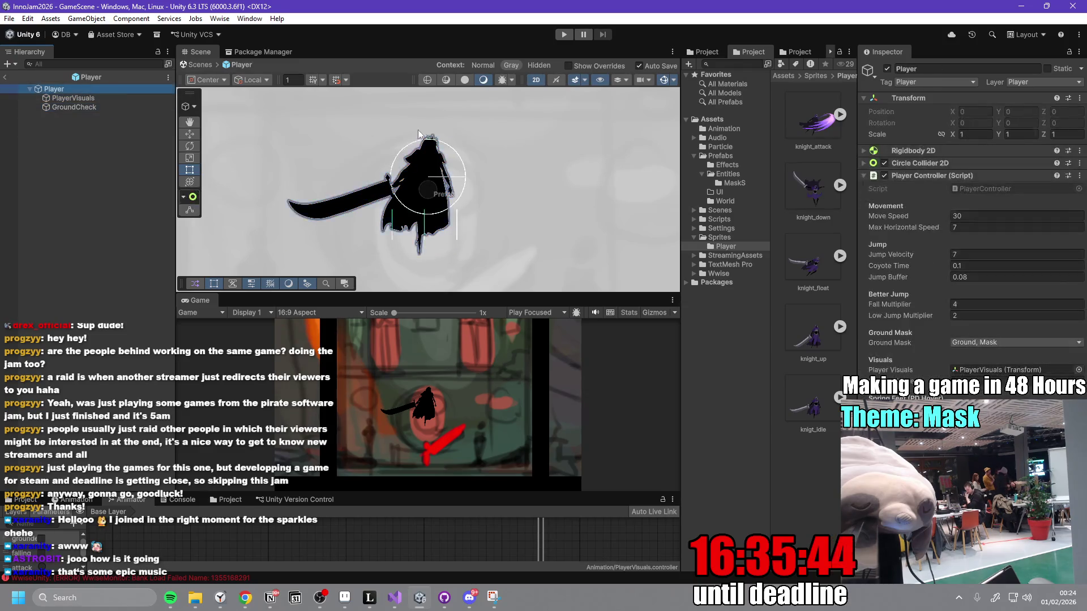
- Run the game, moving left and right and slashing mask enemies, then stop Play mode
click(563, 36)
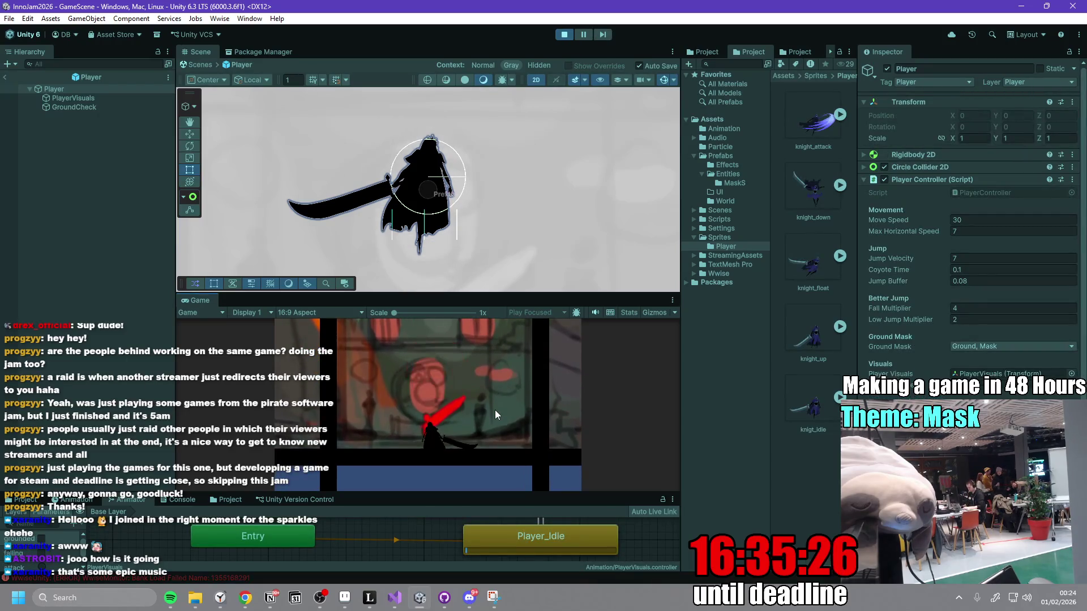
key(a)
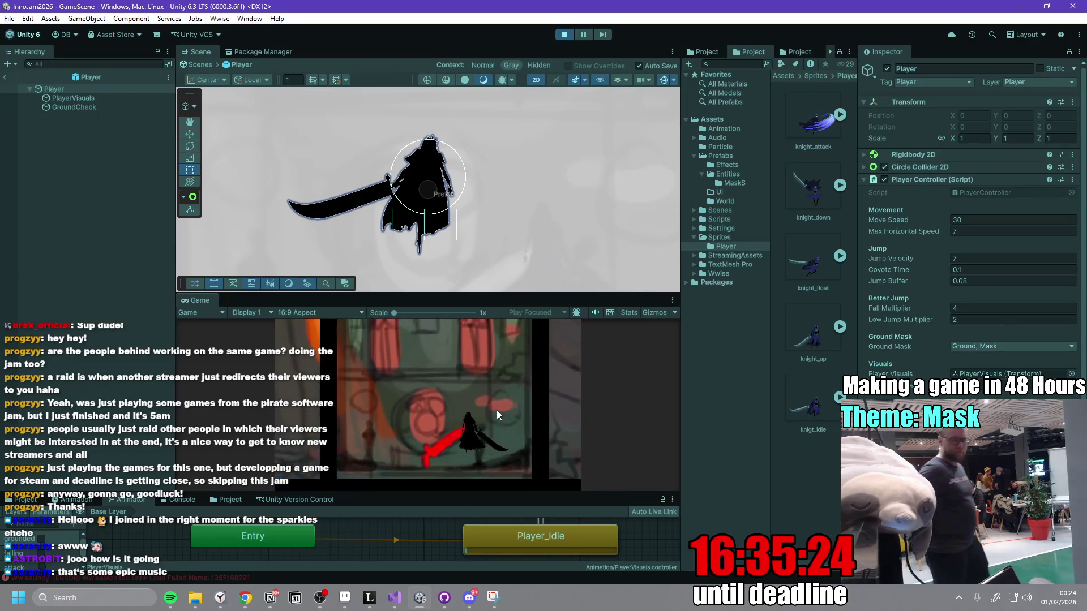
key(d)
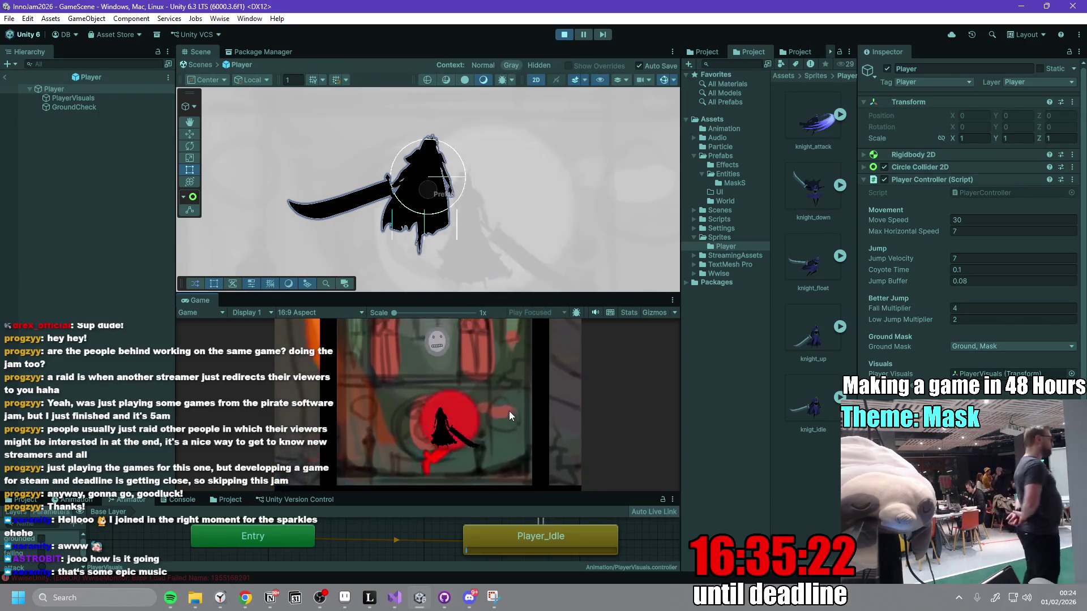
key(d)
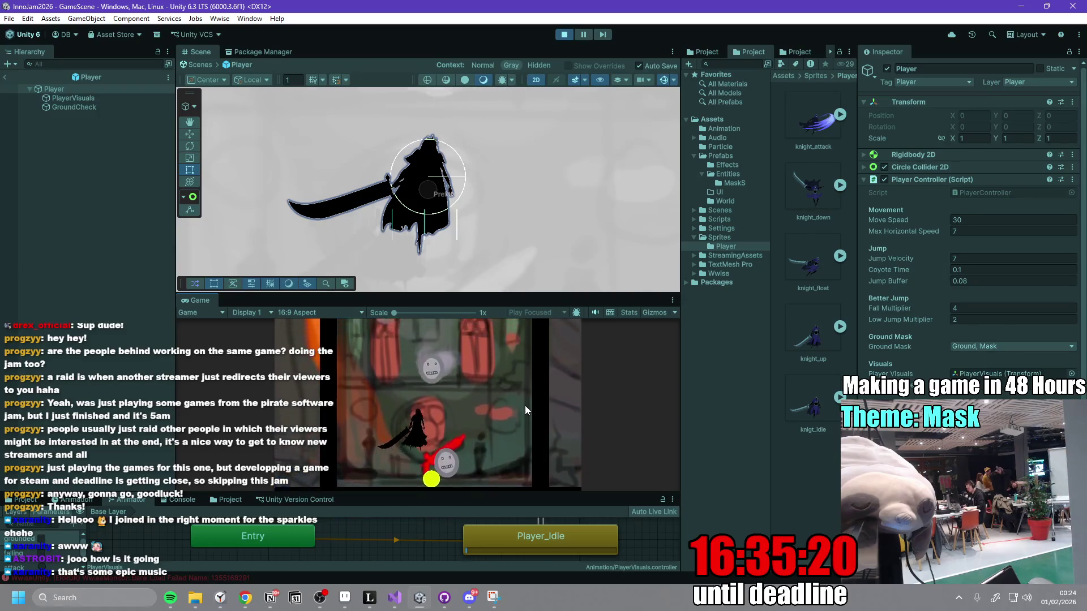
key(a)
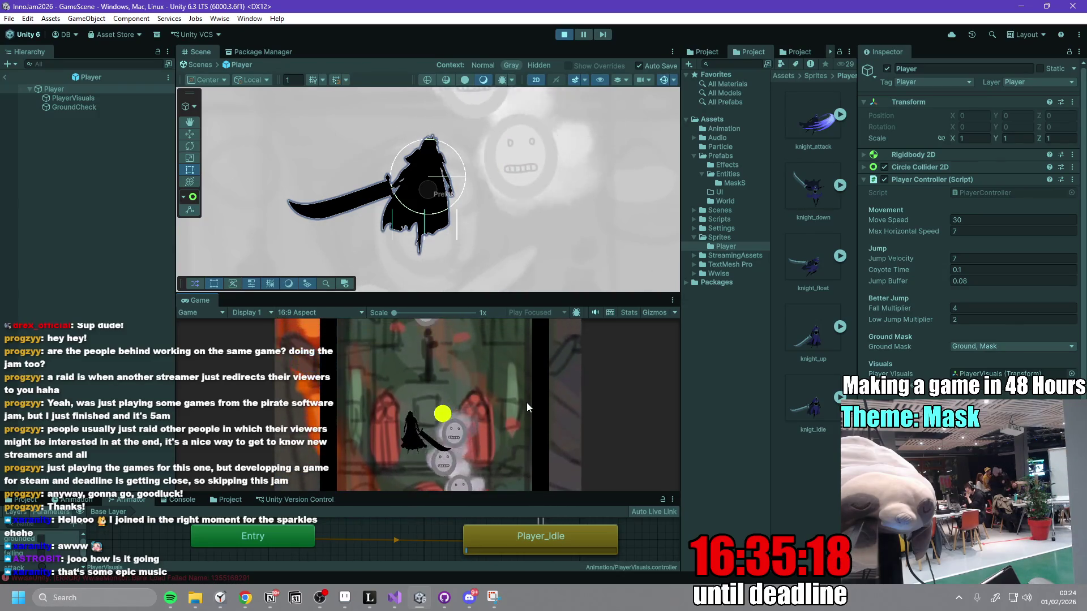
key(a)
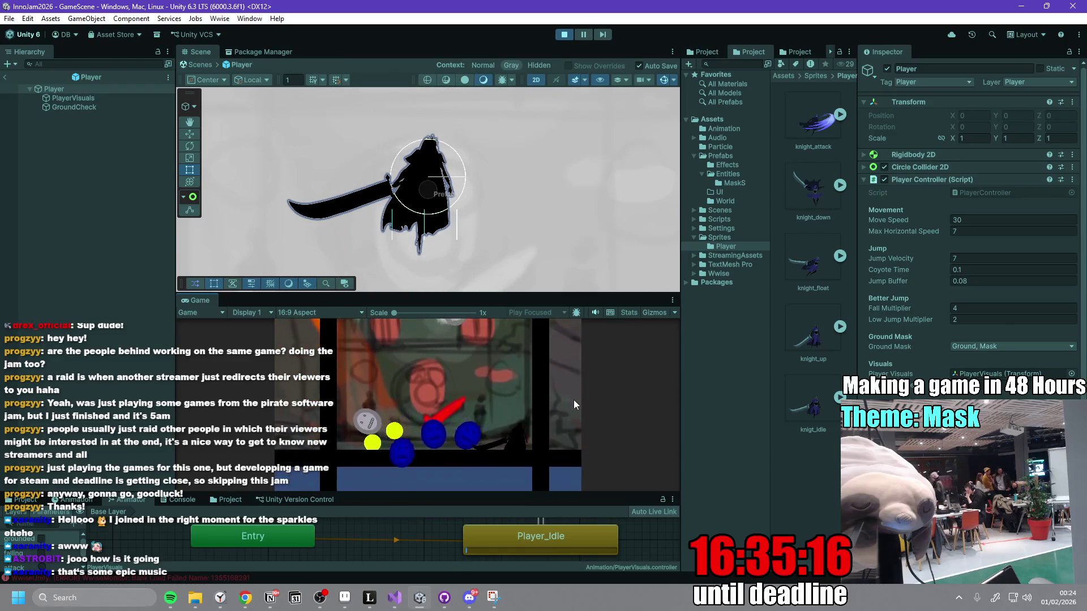
key(a)
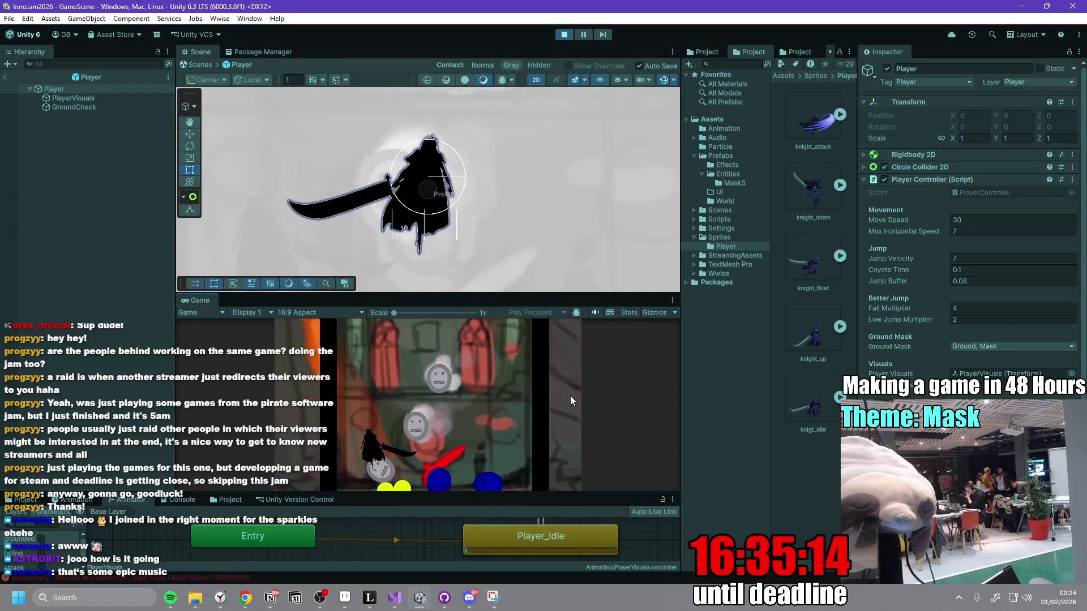
key(d)
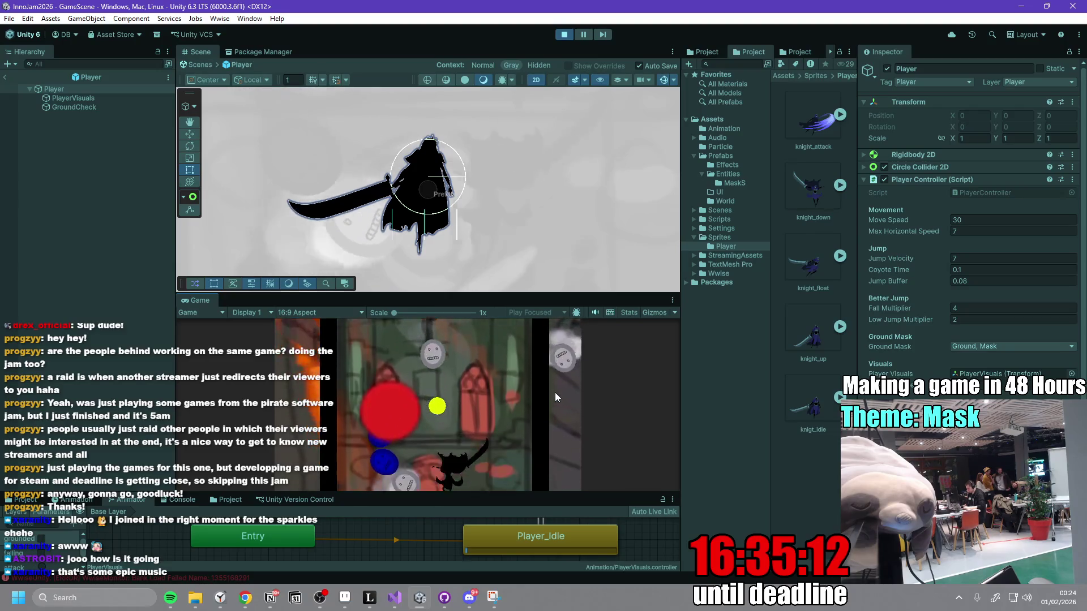
key(a)
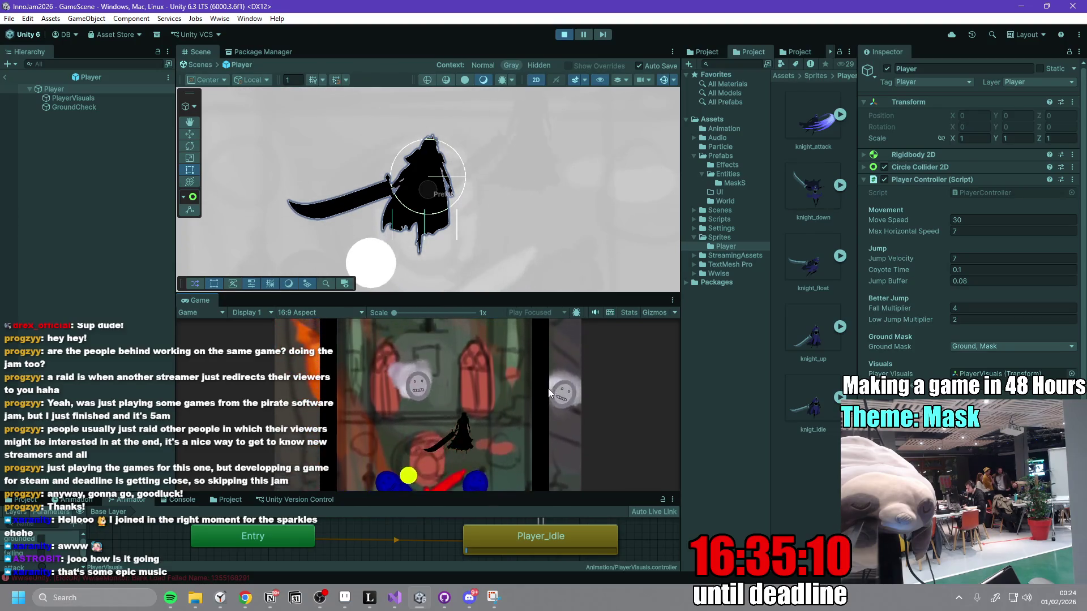
key(d)
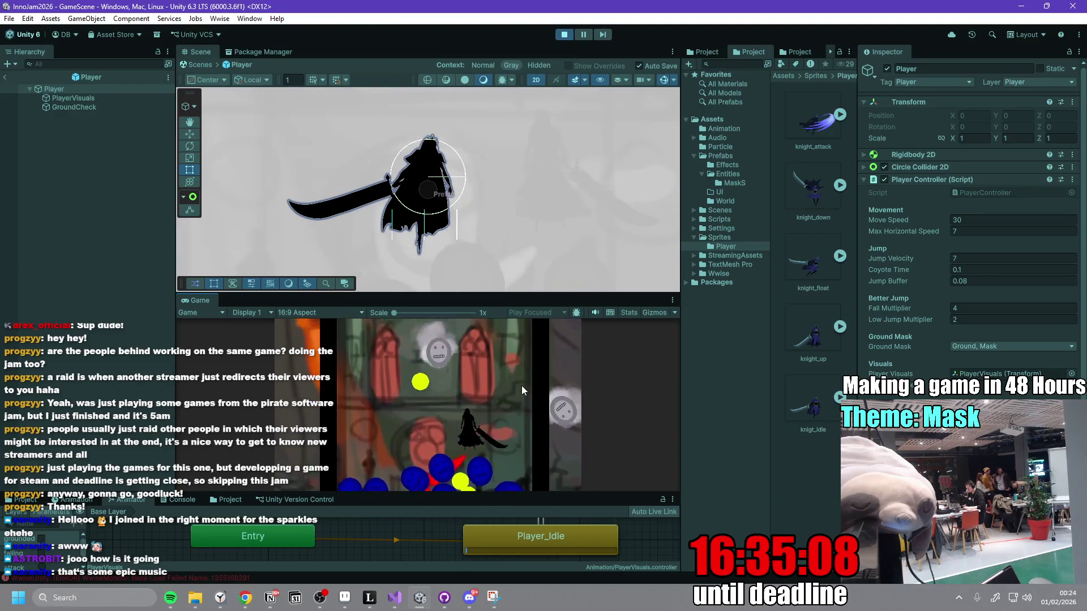
key(a)
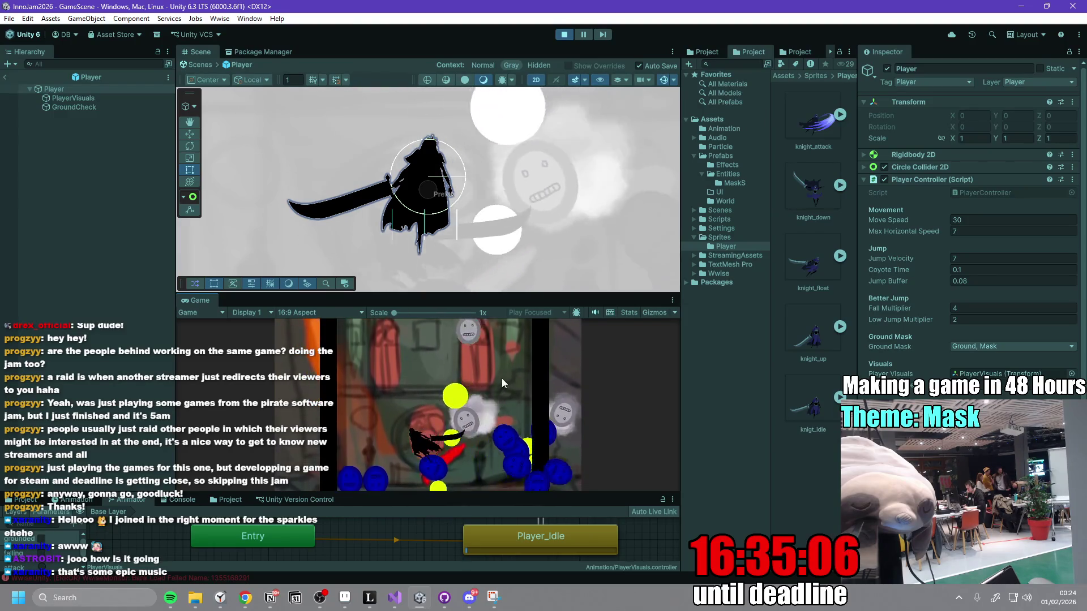
key(d)
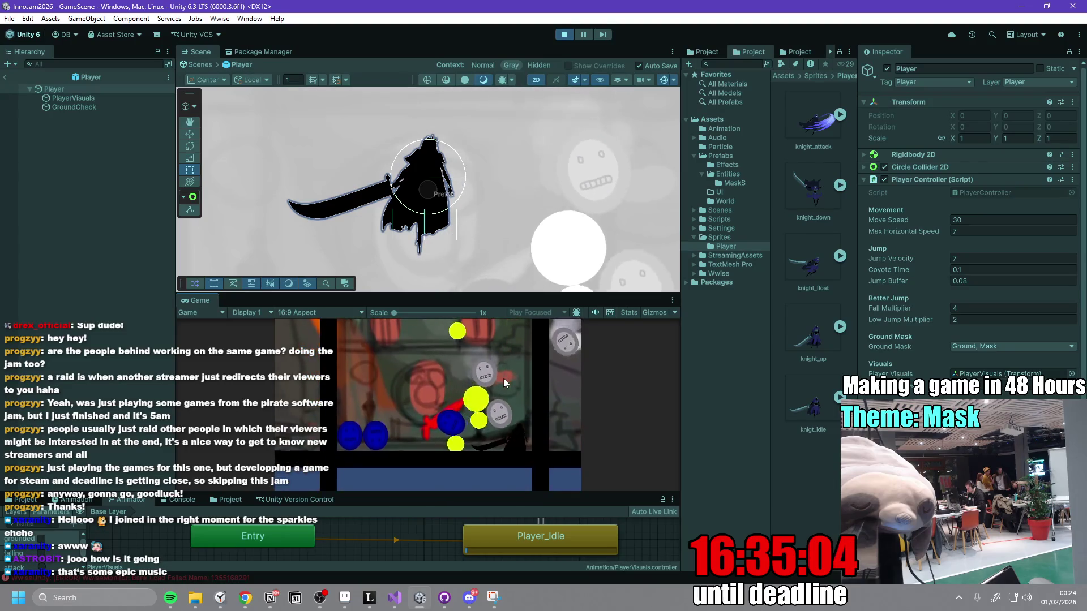
key(a)
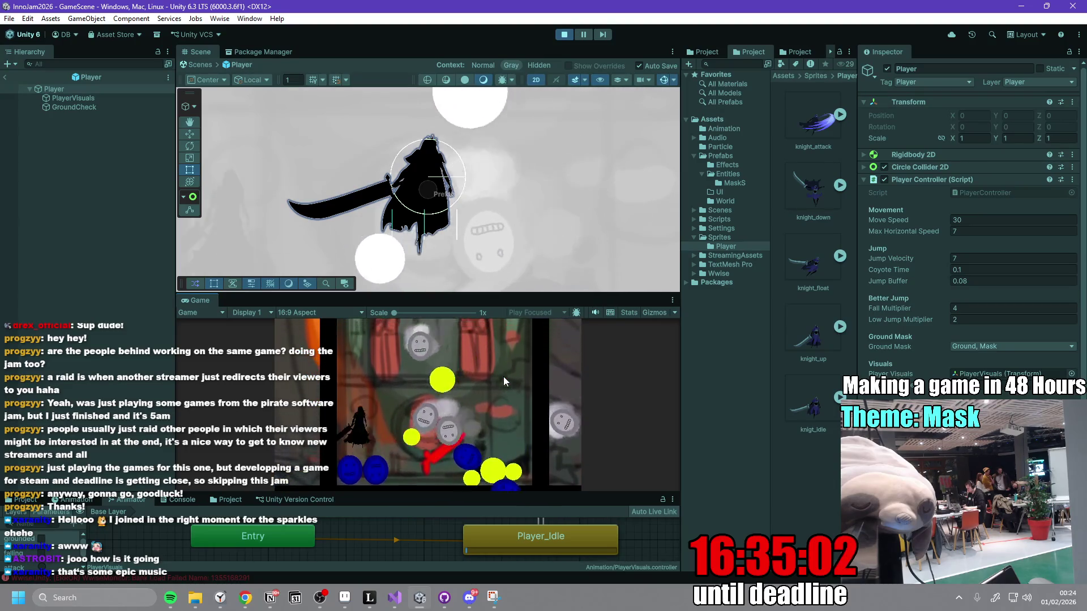
key(d)
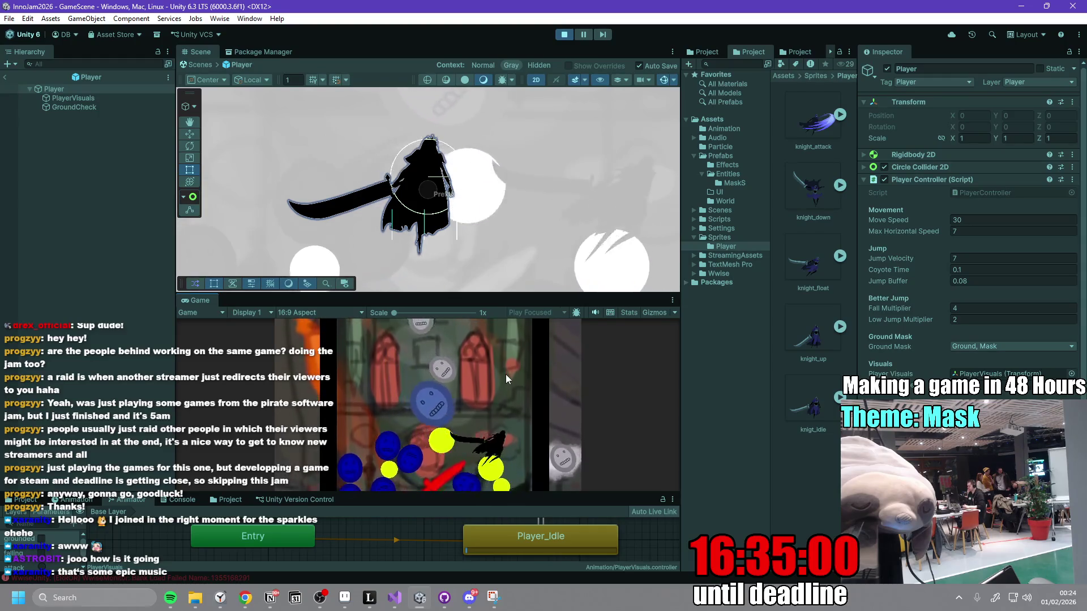
key(a)
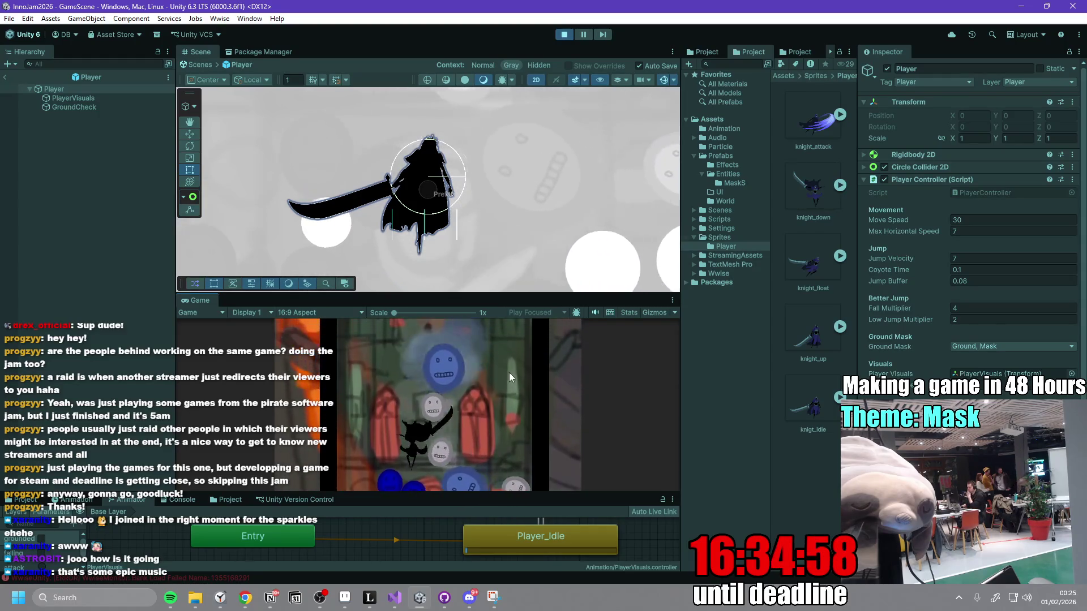
key(d)
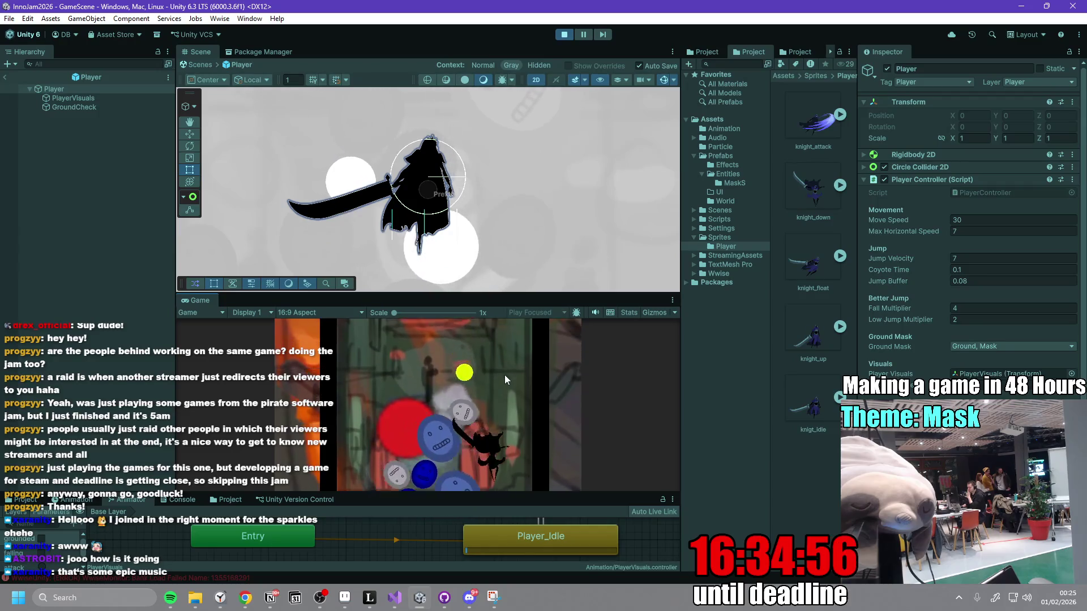
key(alt+space)
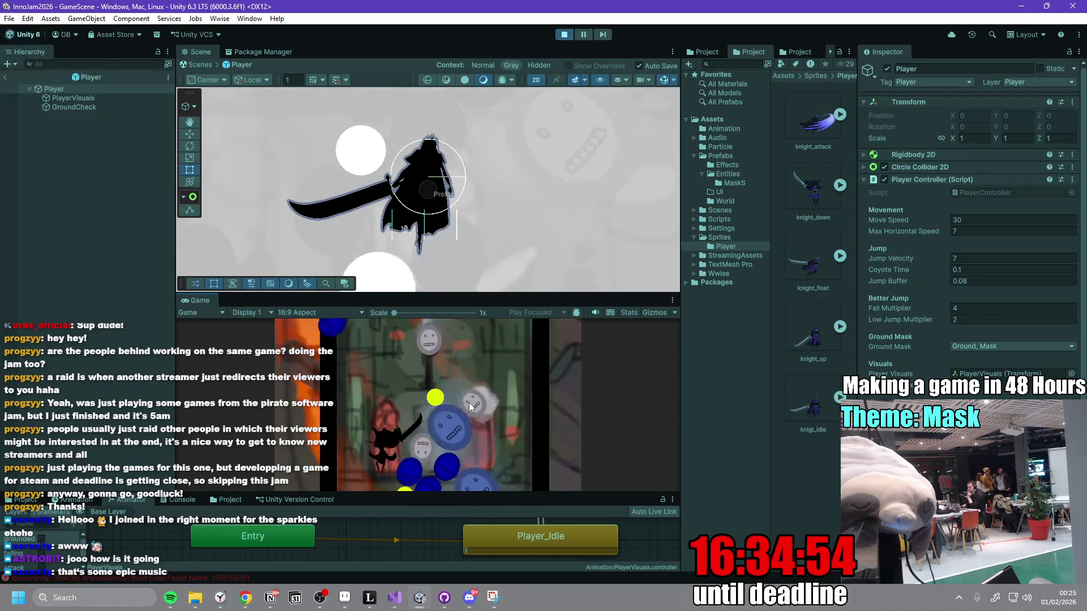
key(a)
key(d)
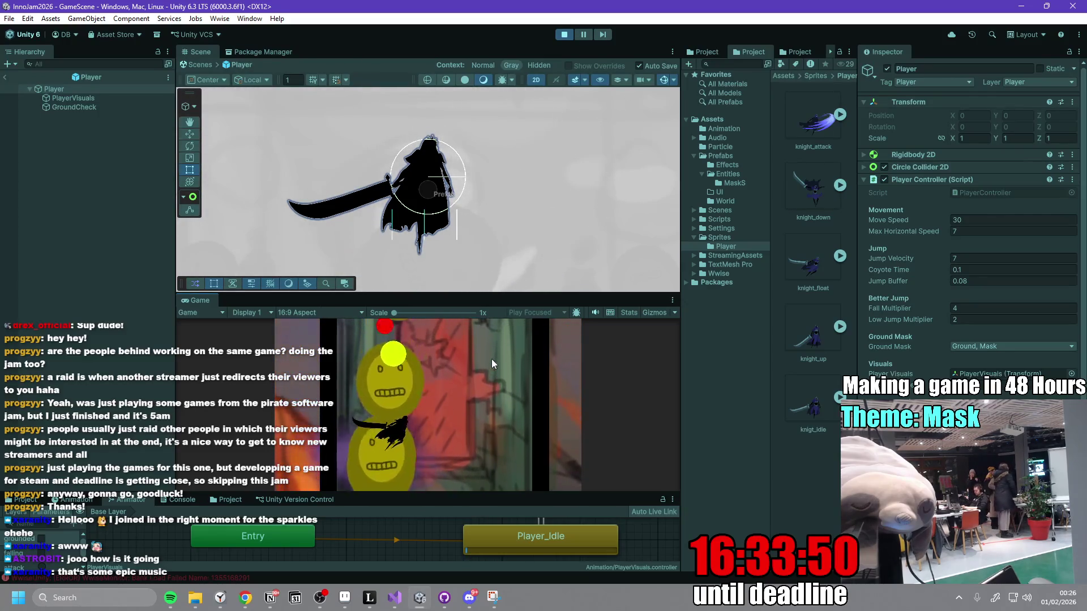
click(564, 33)
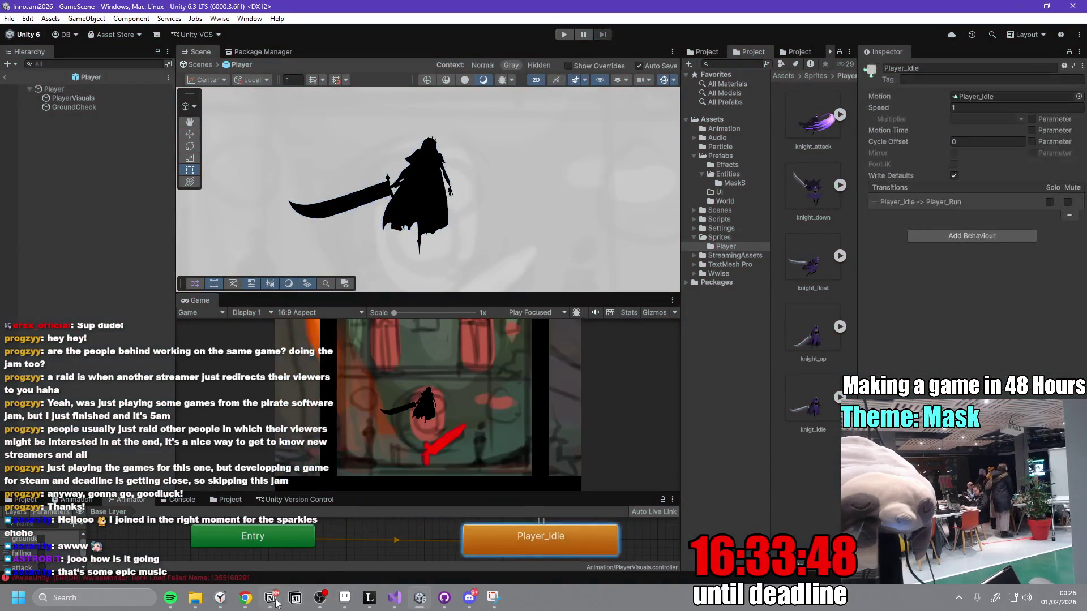
- Add new to-do items below the background art task in the jam list
click(269, 597)
key(Return)
text(E)
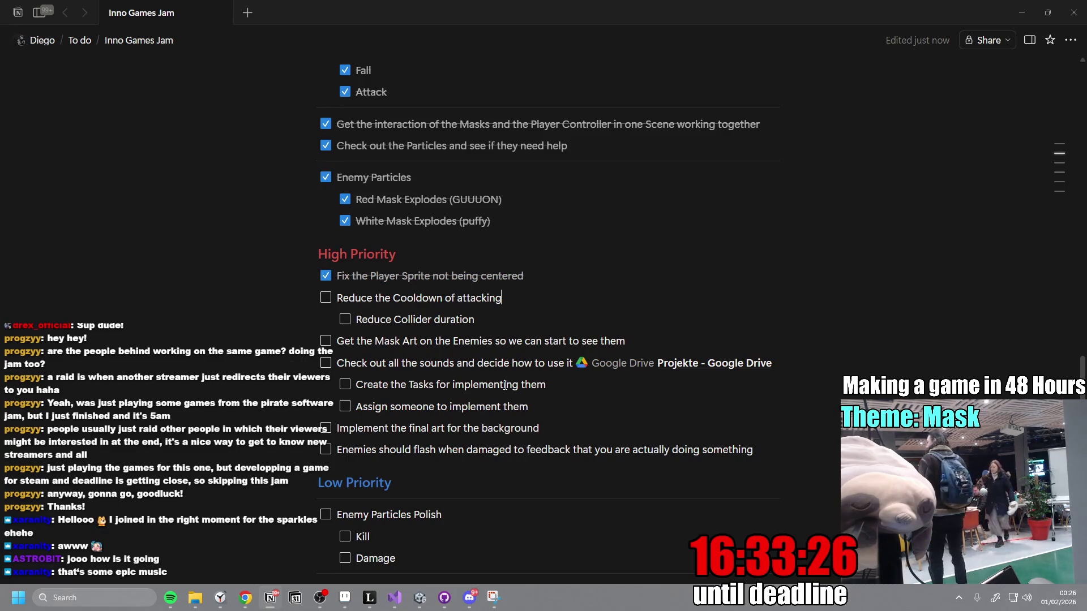
click(428, 605)
click(428, 605)
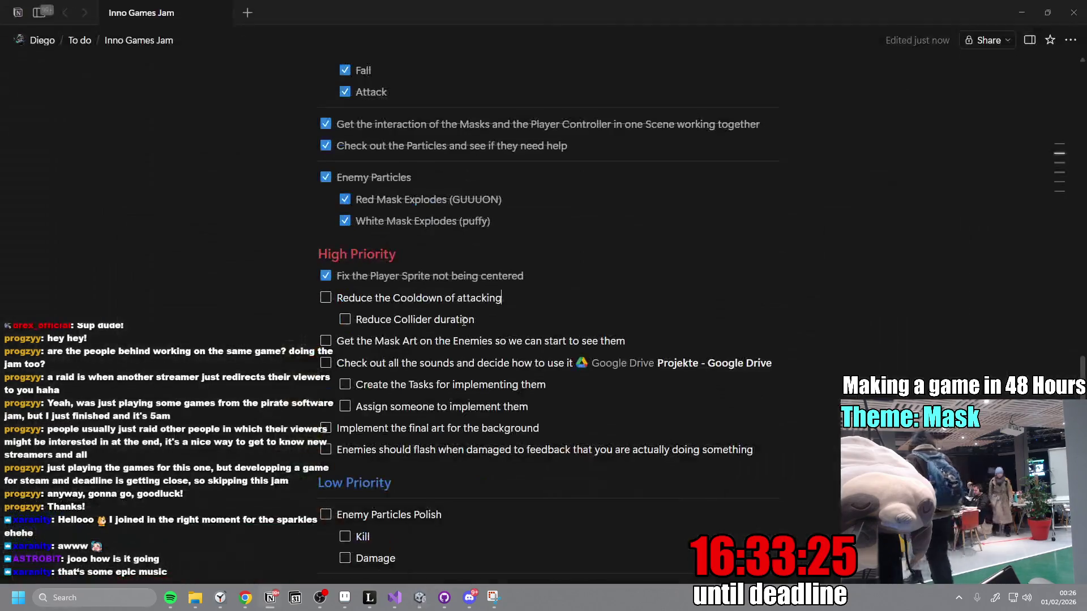
- Copy the 'Fix the Player Sprite not being centered' task text
triple_click(409, 276)
key(ctrl+c)
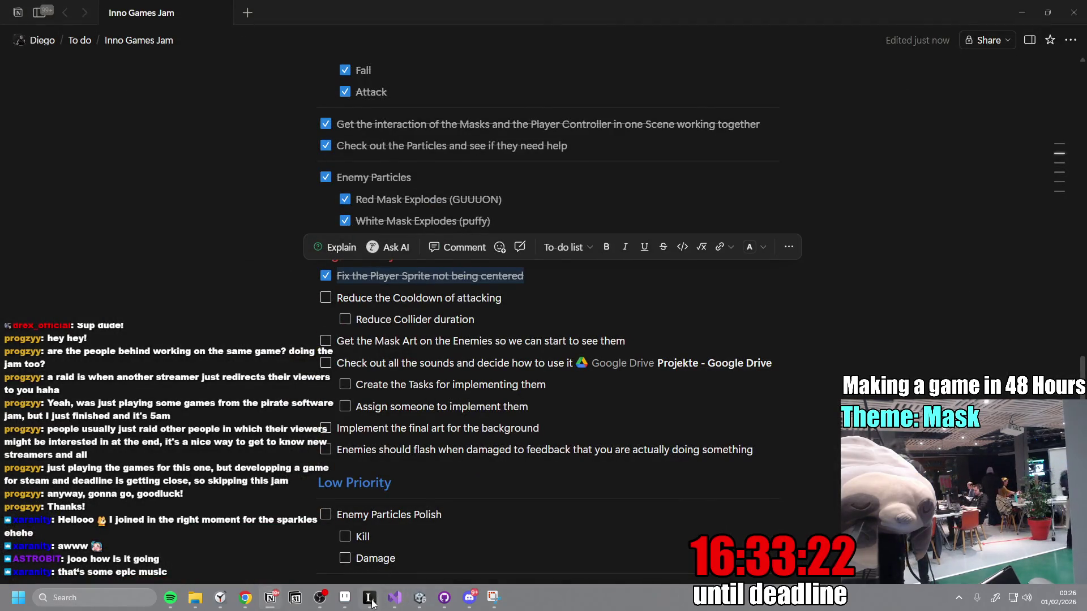
click(419, 601)
click(444, 598)
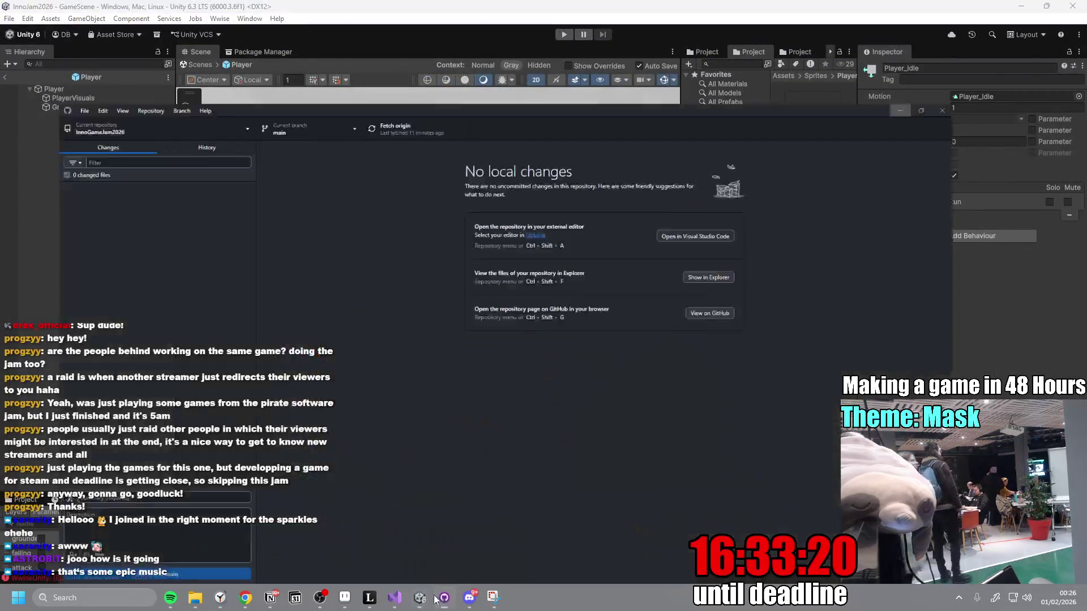
- Commit the sprite meta files as 'Fix the Player Sprite not being centered', then push, fetch and pull origin
click(147, 484)
key(ctrl+v)
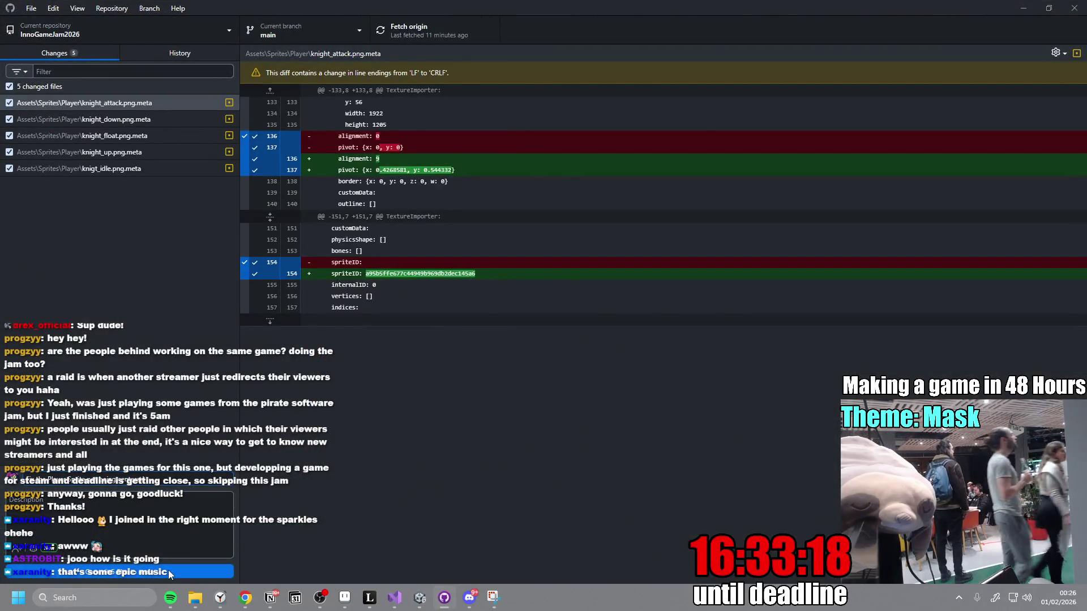
click(169, 574)
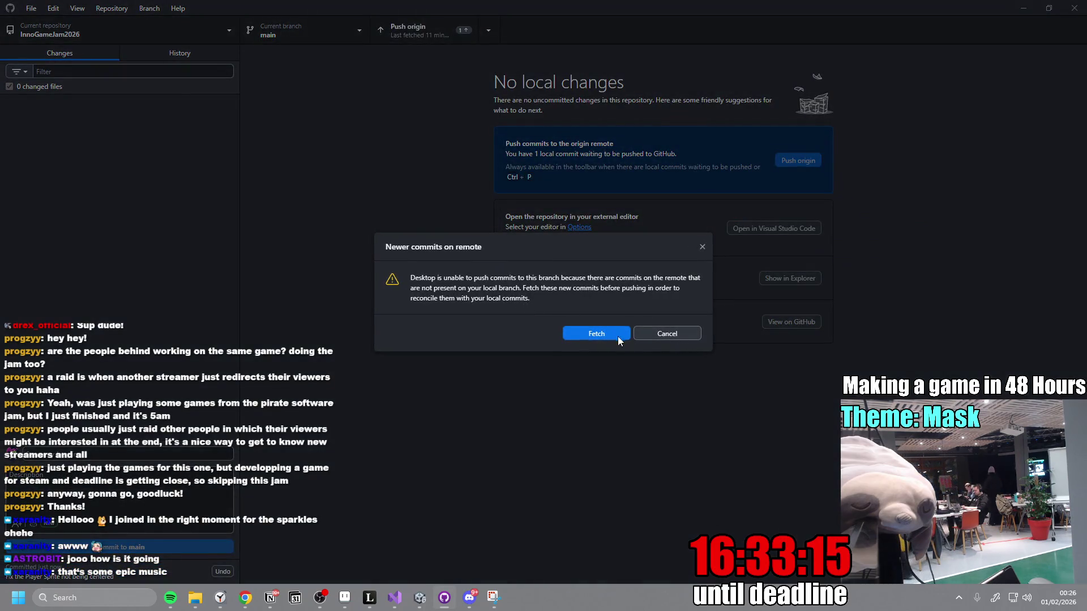
click(606, 332)
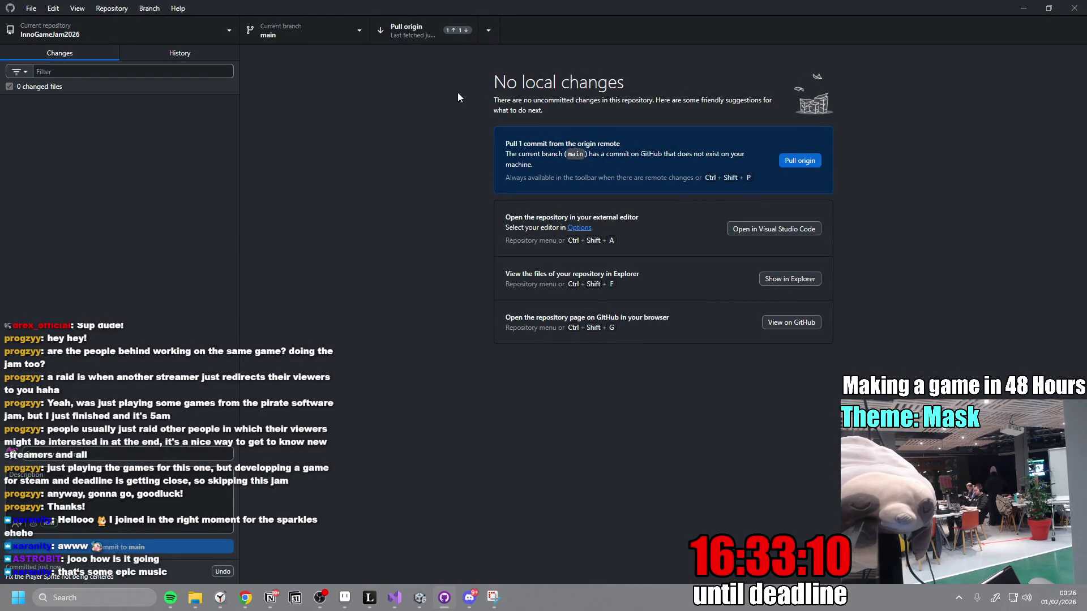
click(412, 35)
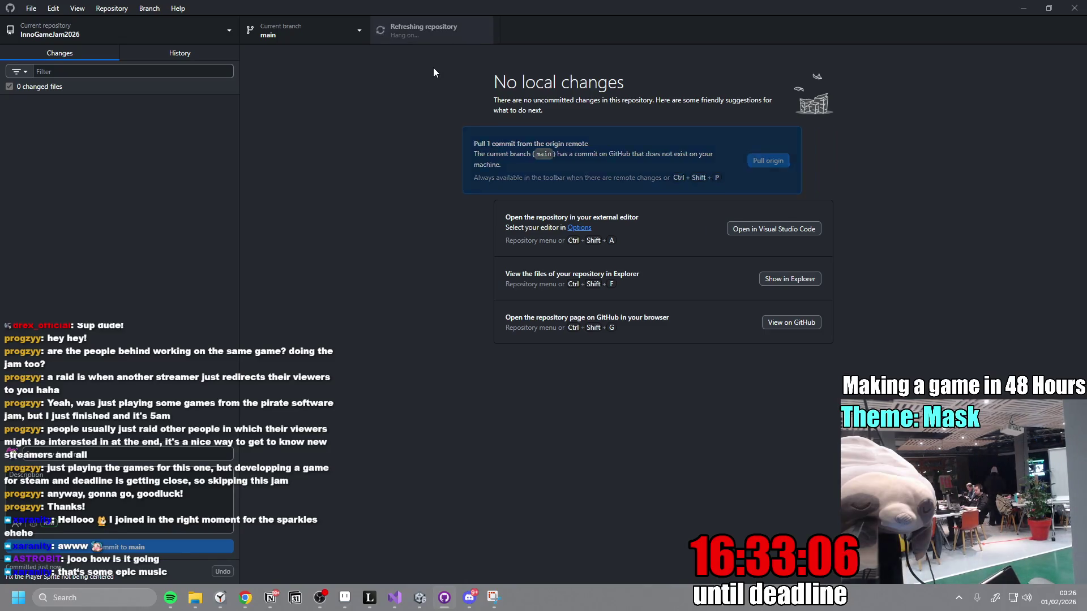
click(421, 42)
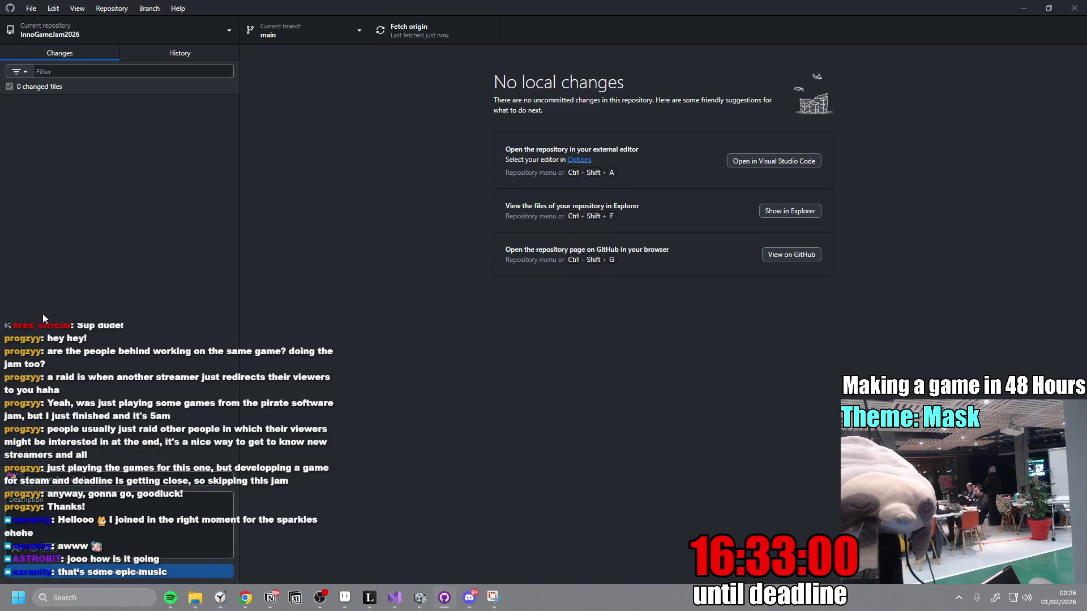
click(1016, 15)
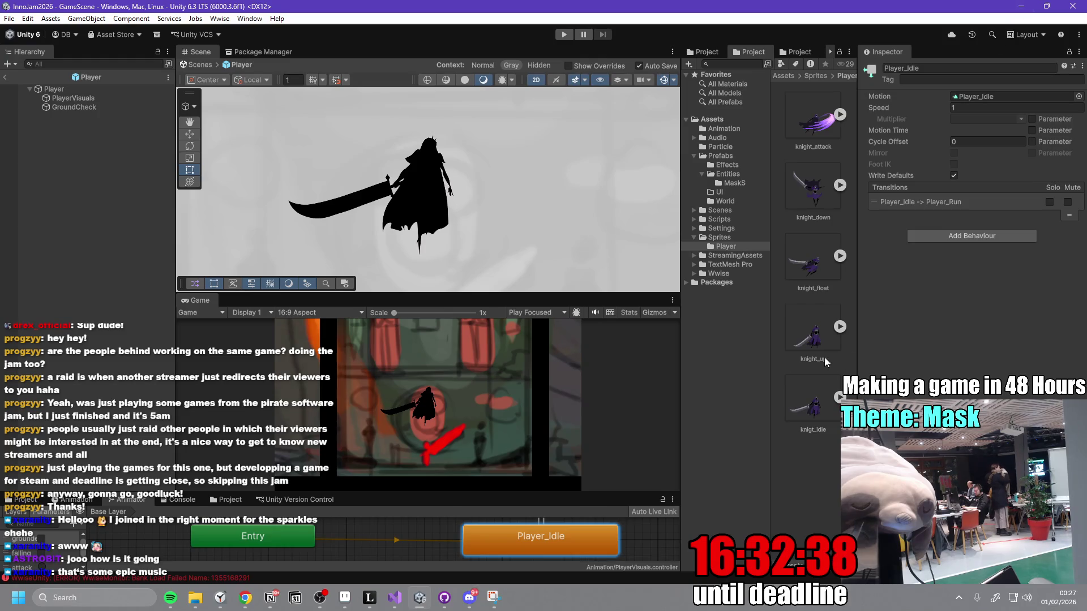
- Select PlayerVisuals and toggle the knight sprite's visibility off and on
click(101, 97)
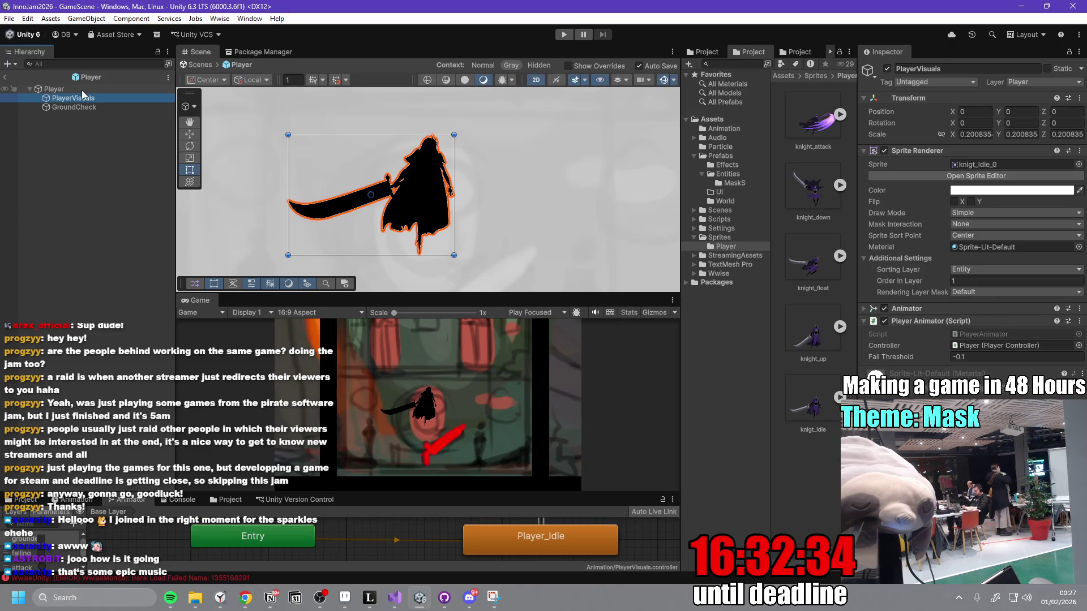
click(81, 90)
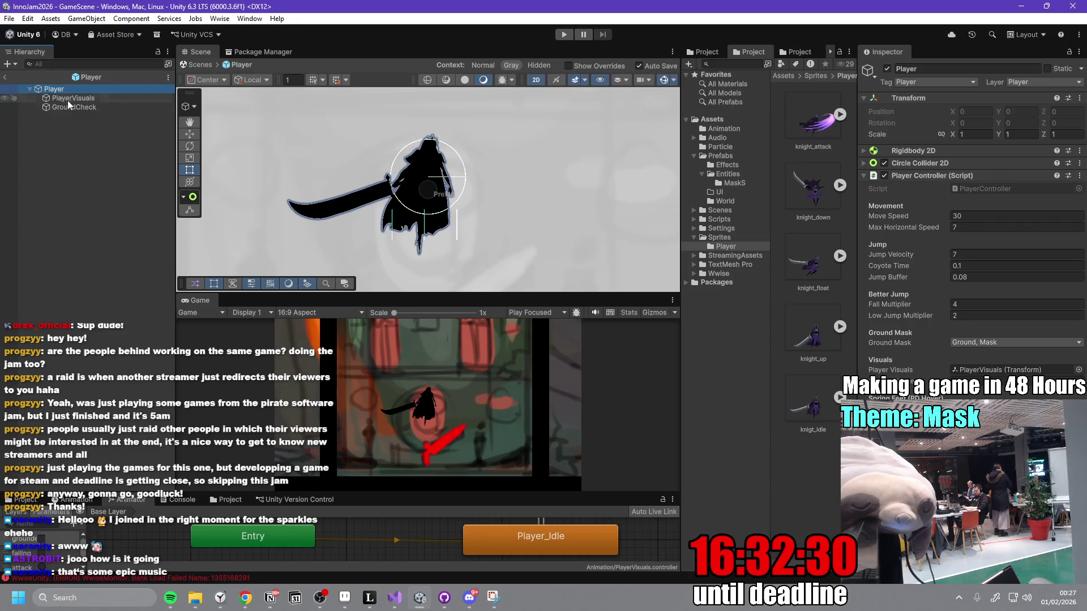
click(67, 99)
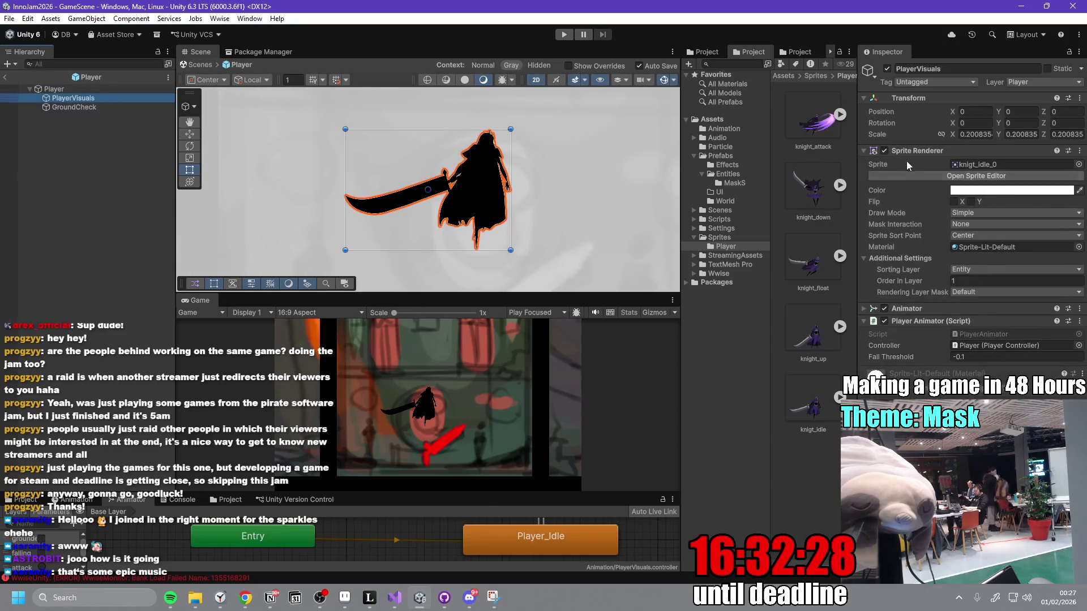
click(883, 151)
click(883, 152)
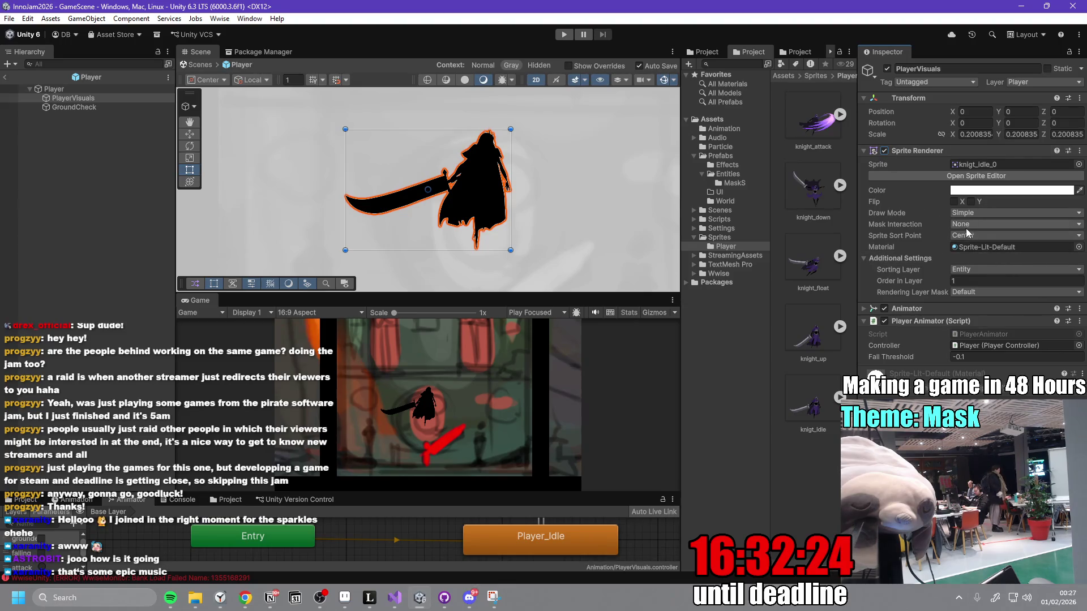
- Set the Sprite Renderer material to Sprites-Default by searching 'sprite'
click(1027, 248)
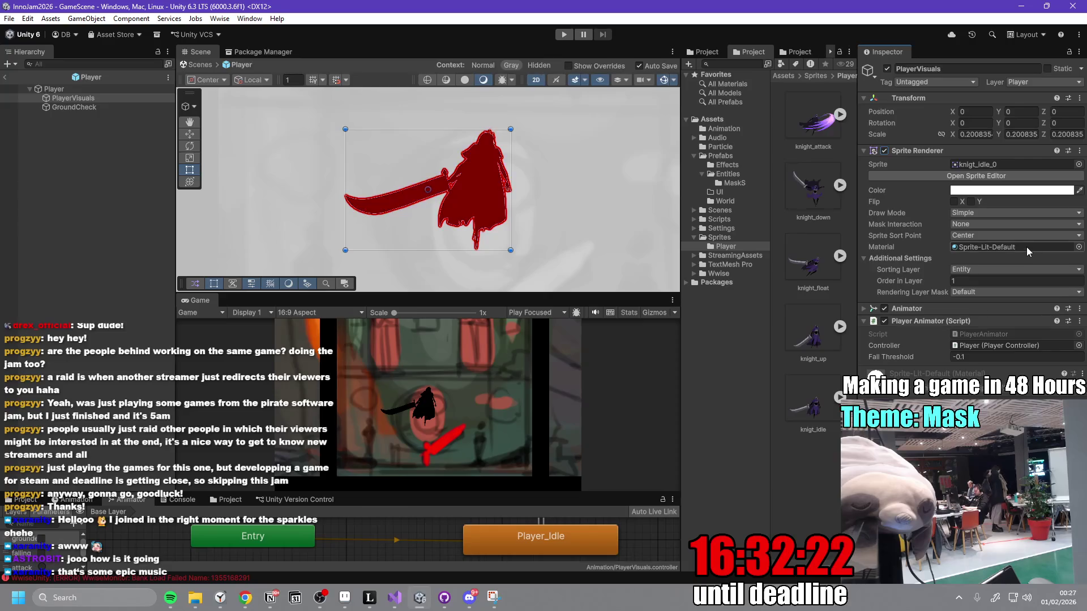
click(1079, 248)
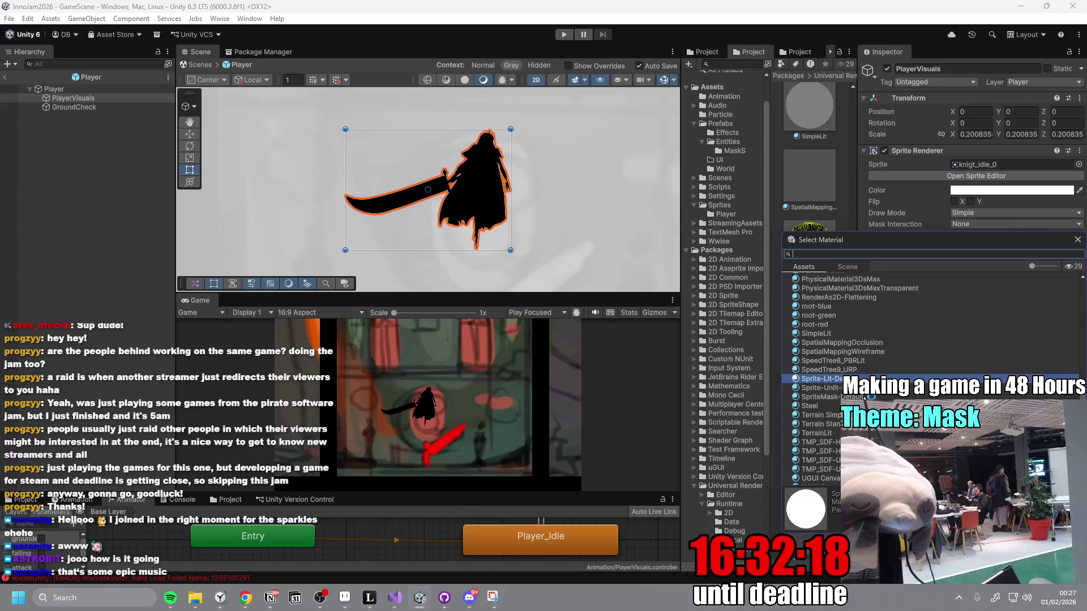
scroll(849, 390, up, 10)
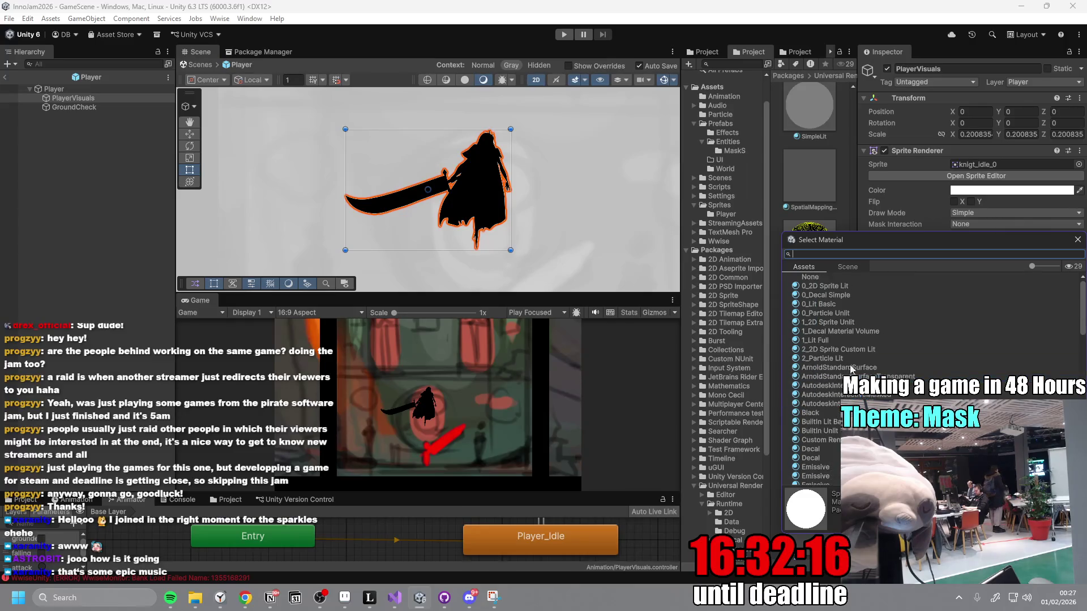
click(823, 278)
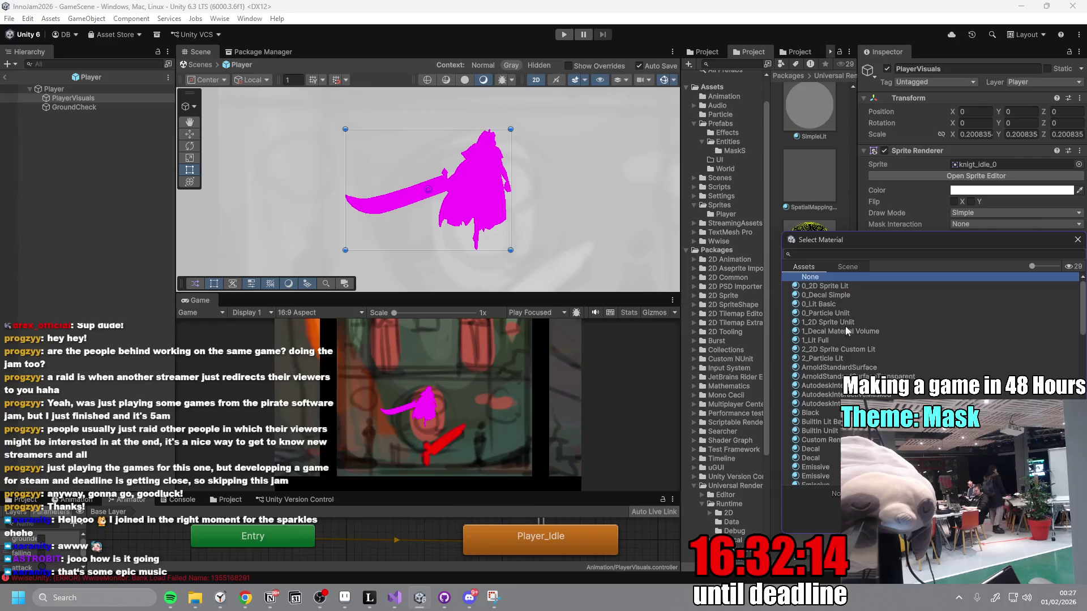
click(835, 255)
text(sprite)
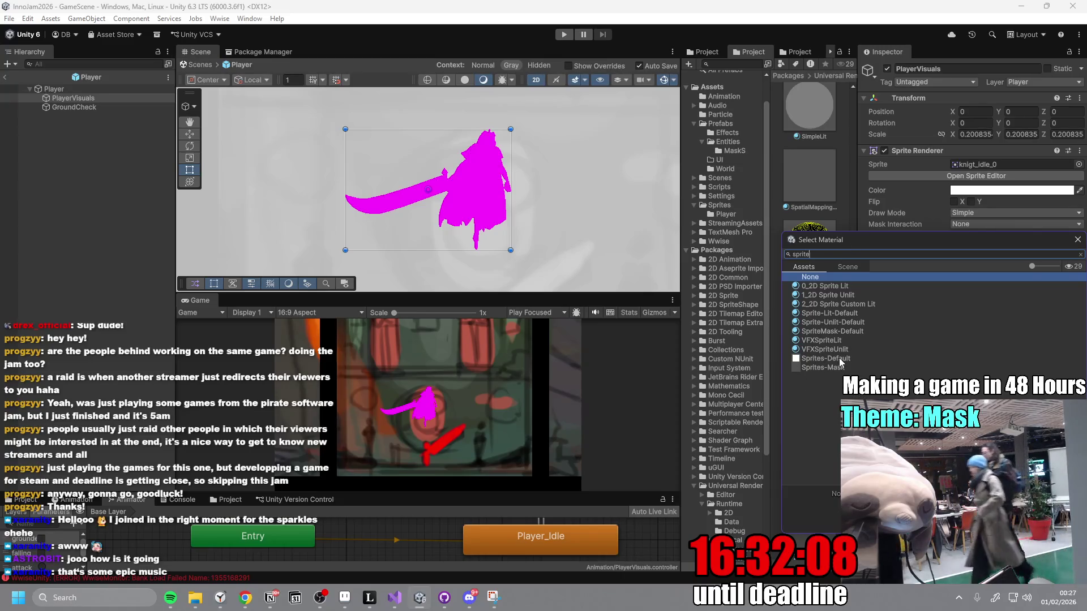
click(838, 357)
click(1078, 240)
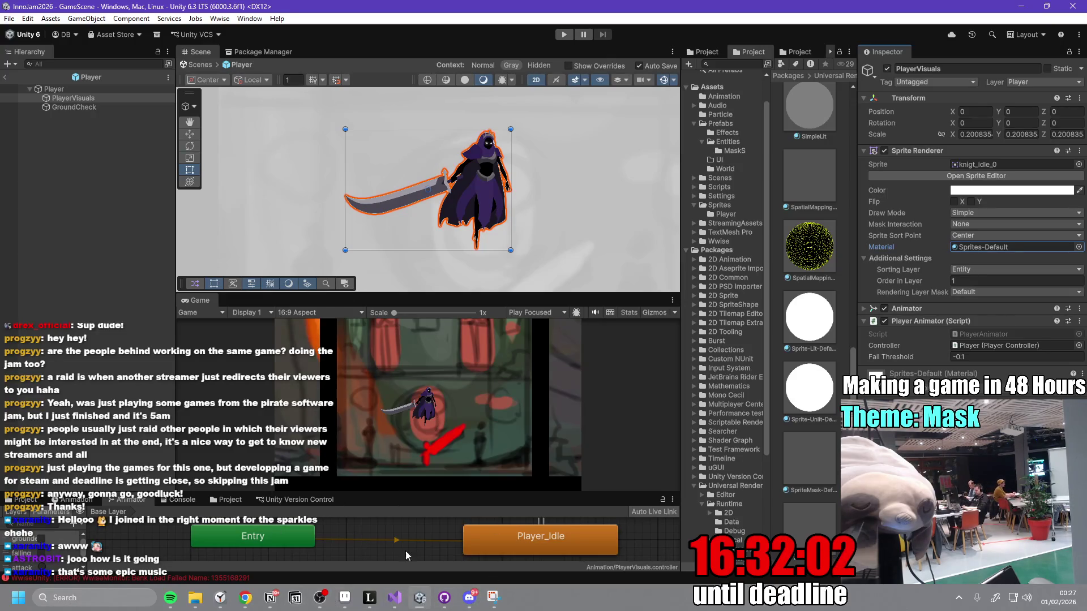
click(443, 597)
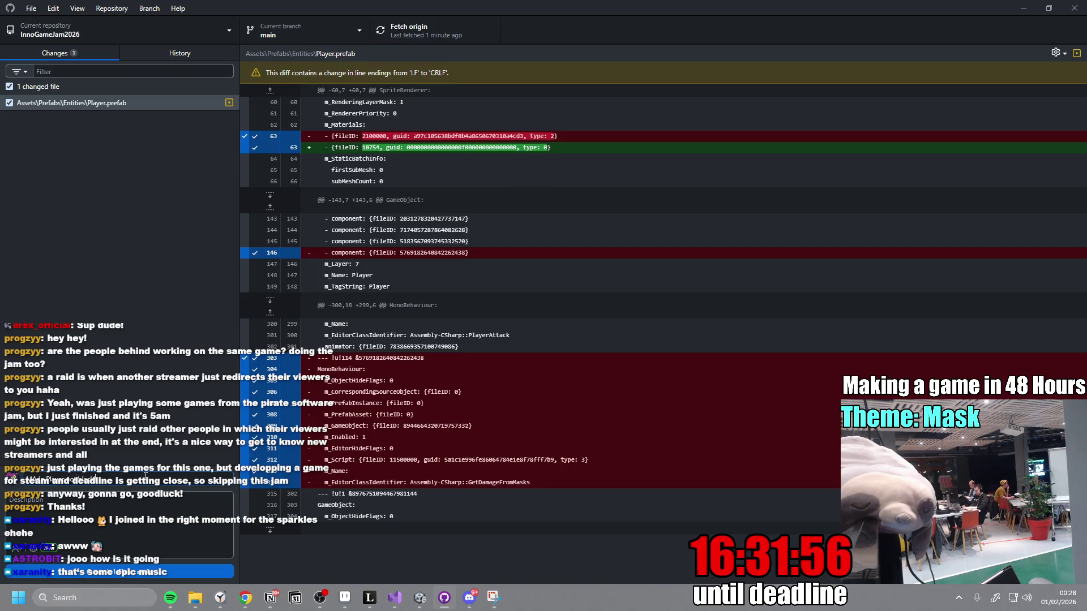
- Commit the Player.prefab material change to main and push it to origin
click(175, 572)
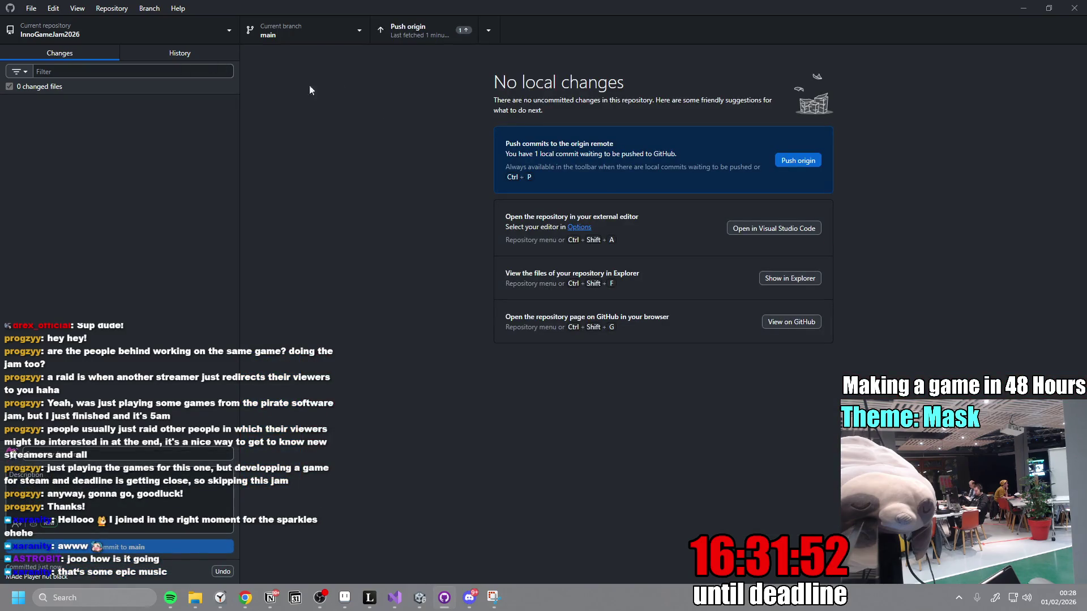
click(429, 40)
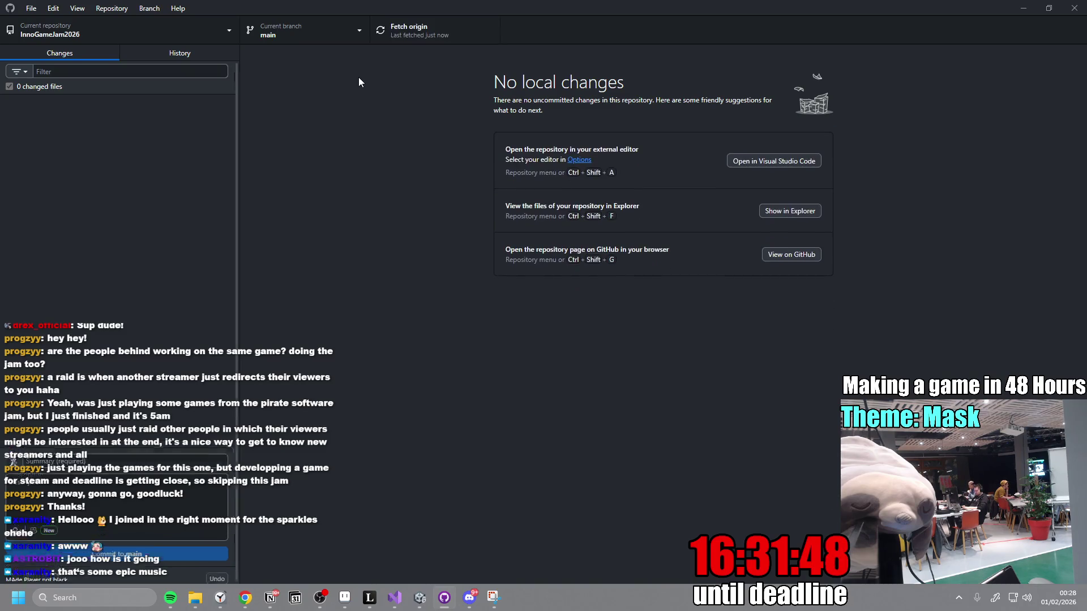
click(1026, 6)
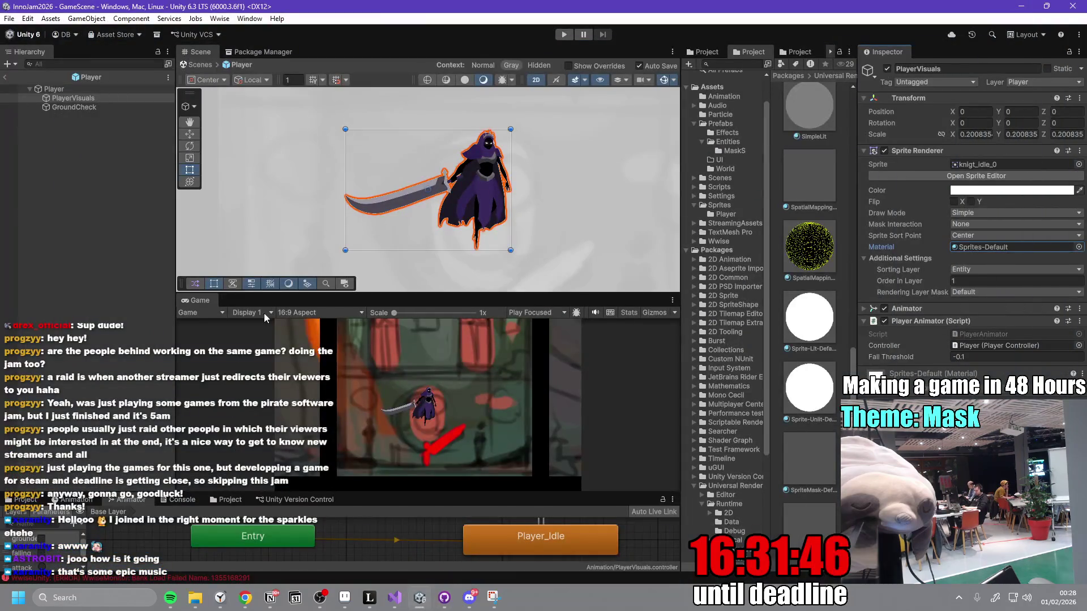
- Maximize the Game view, start Play mode, then switch to Discord
double_click(195, 300)
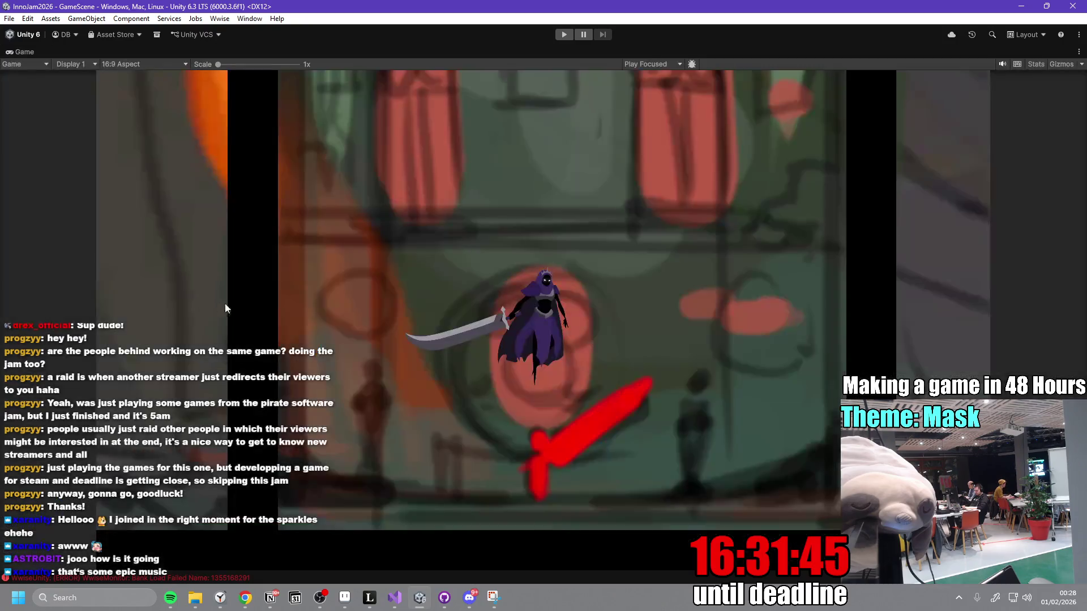
click(562, 35)
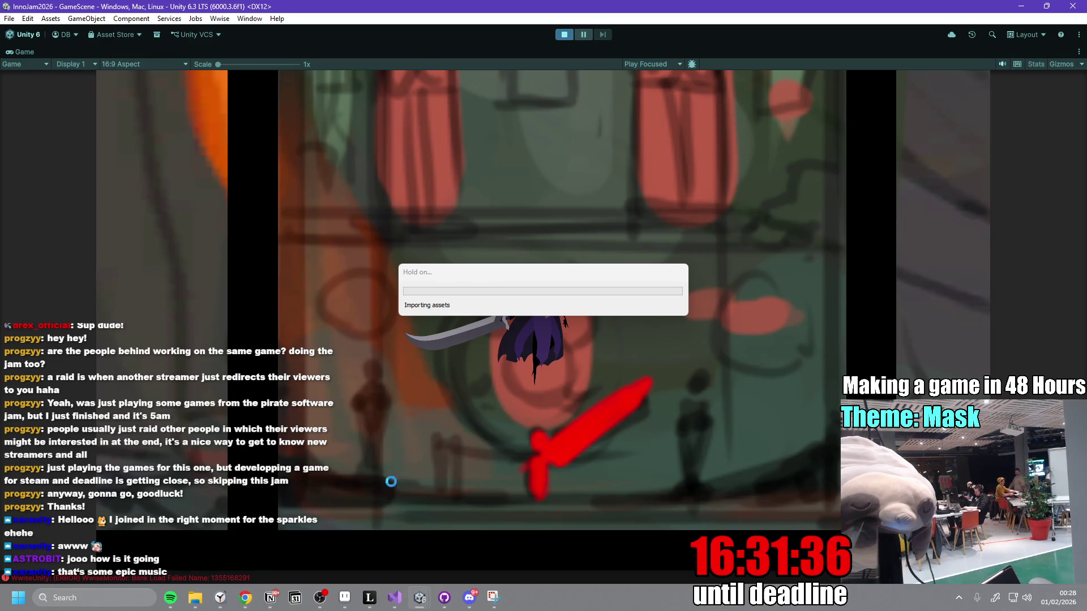
key(alt+Tab)
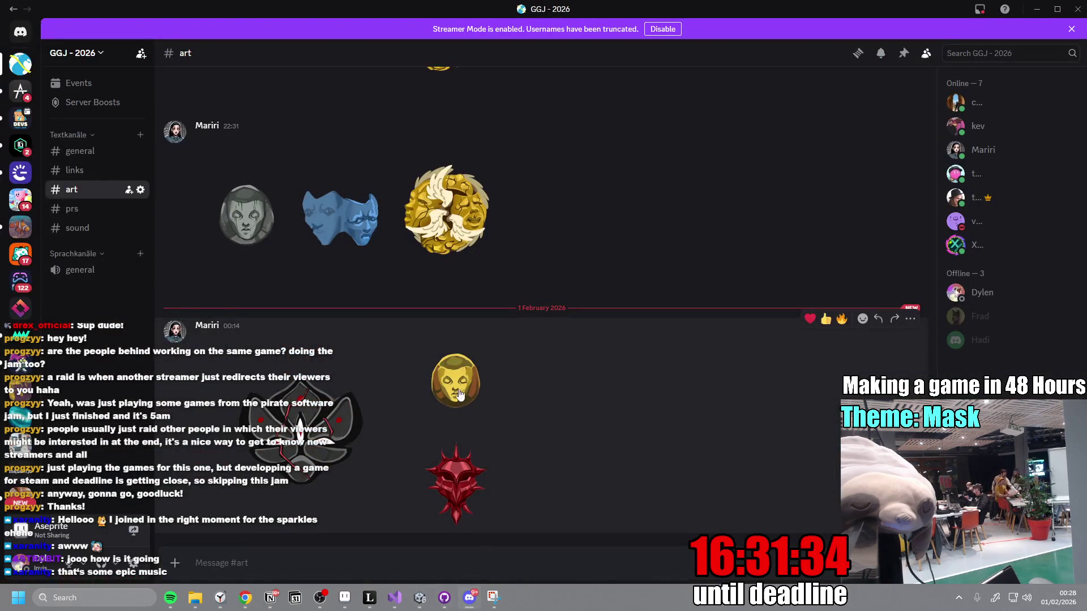
- View a mask image in the #art channel, scroll the channel, then minimize Discord
click(458, 395)
click(795, 293)
scroll(565, 390, up, 5)
scroll(566, 391, down, 10)
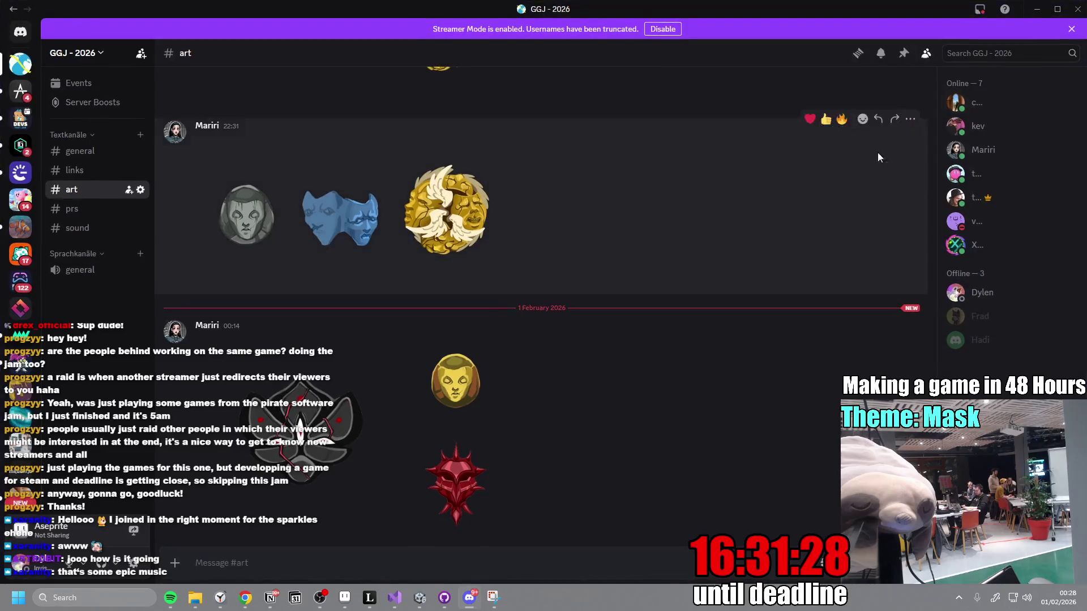
click(1045, 16)
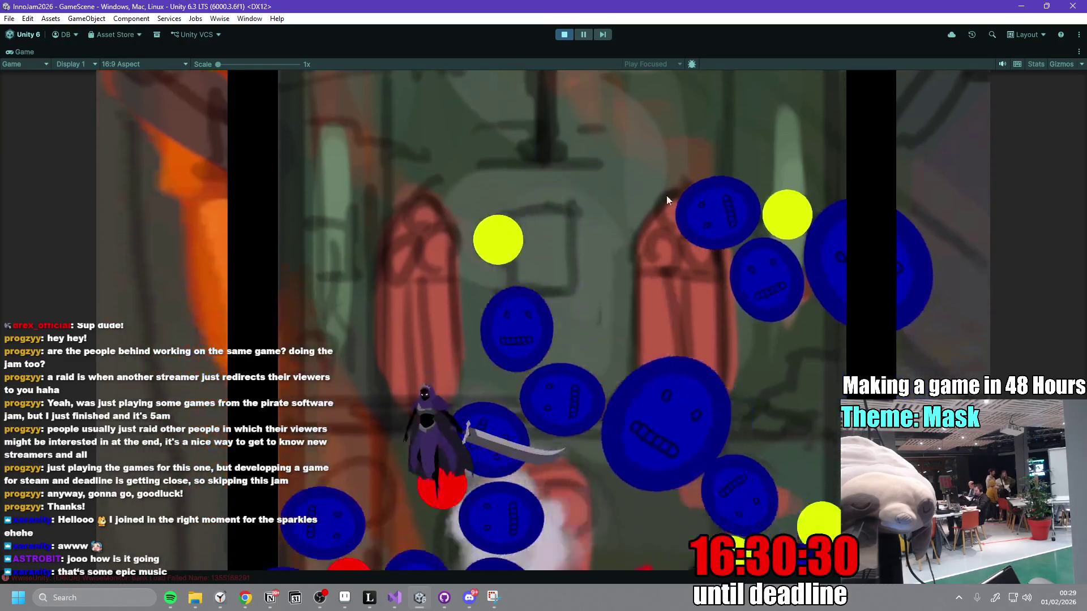
- Stop the game, restore the layout and open SwordAttackHitbox from Prefabs/Entities
click(571, 38)
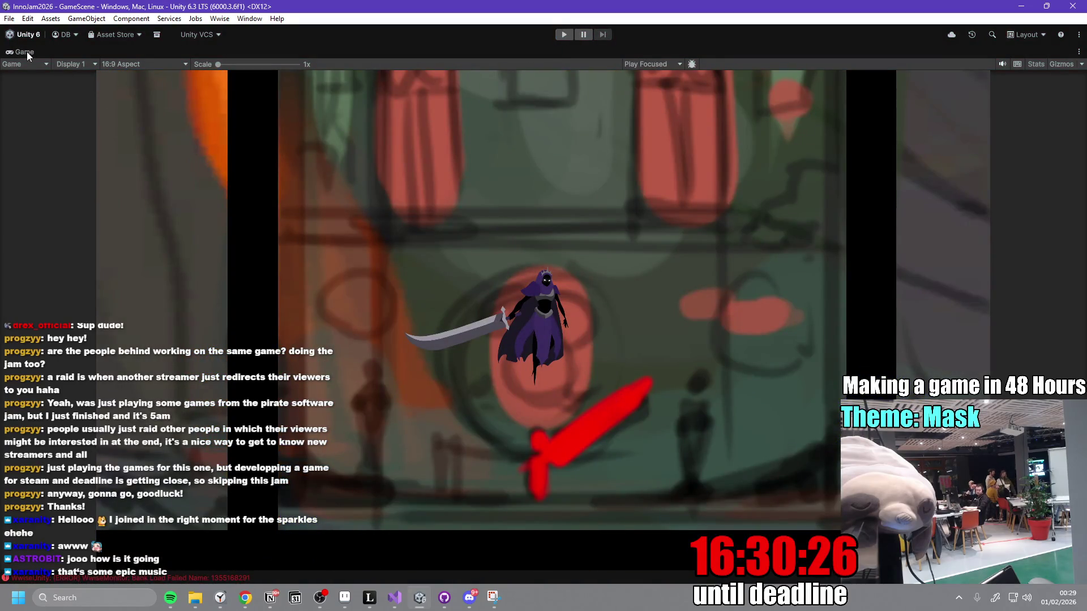
double_click(26, 52)
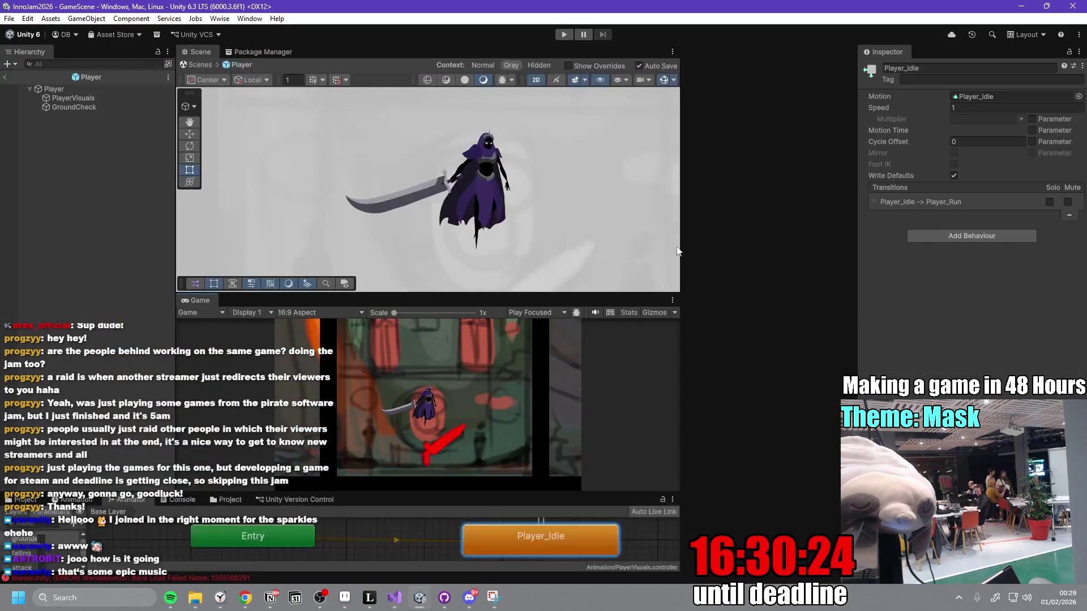
mouse_move(855, 315)
mouse_down()
mouse_move(934, 328)
mouse_move(901, 318)
mouse_up()
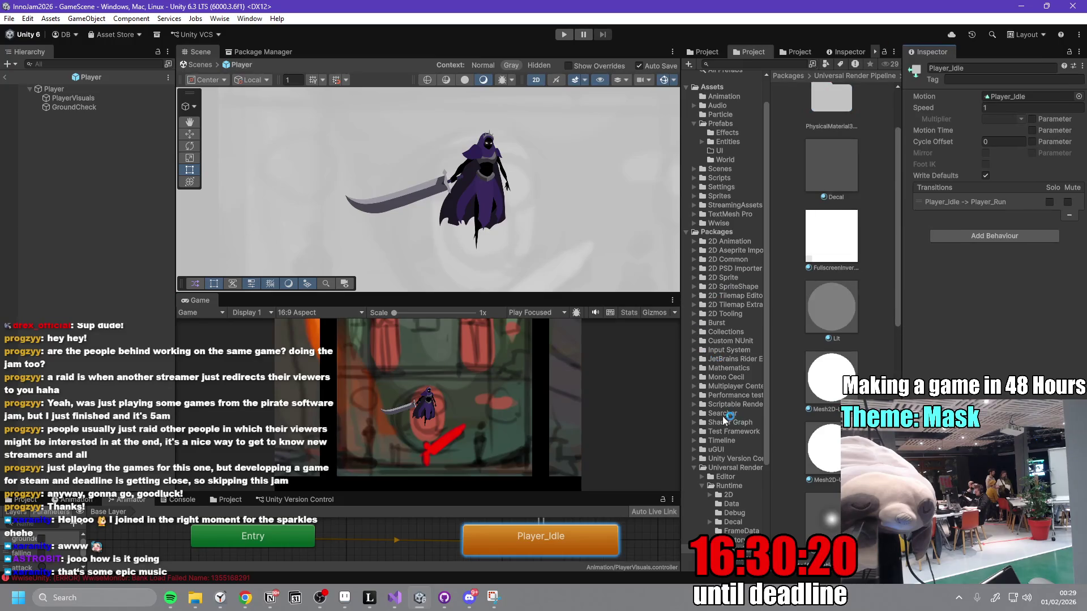
click(720, 123)
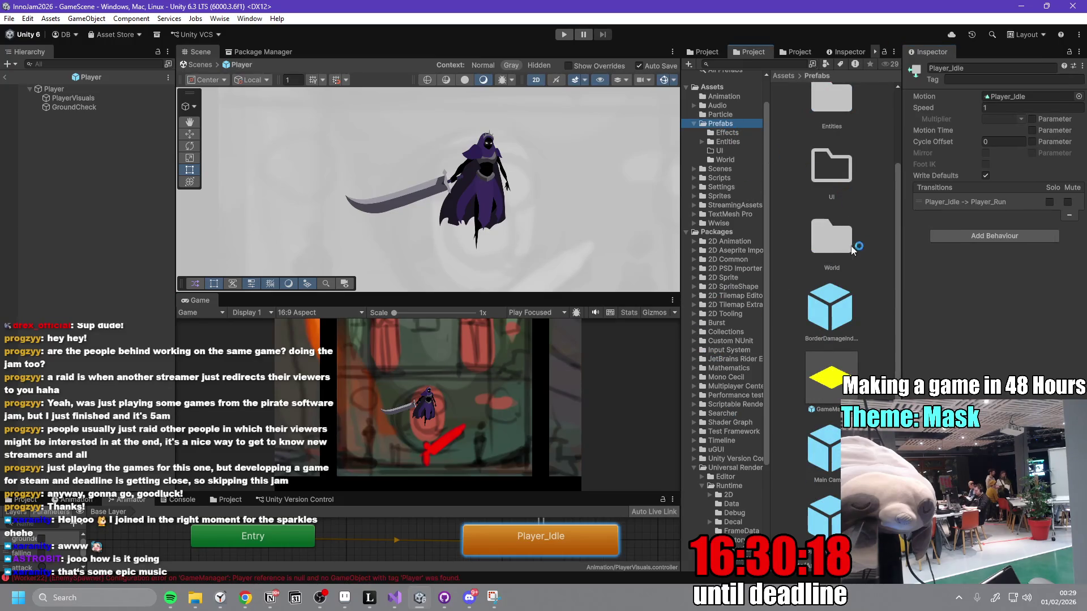
scroll(848, 324, up, 3)
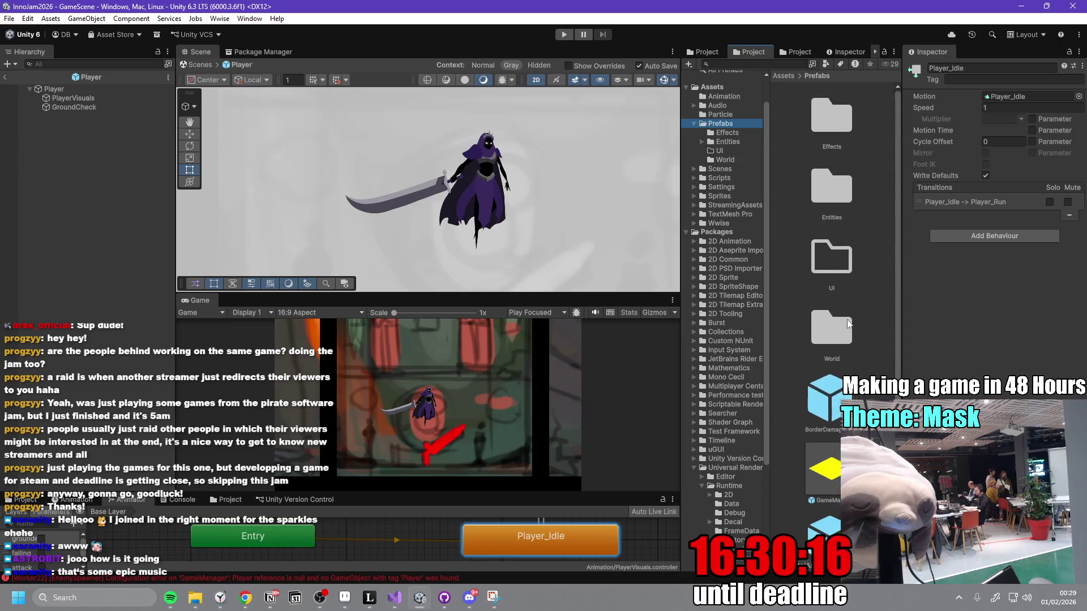
click(838, 111)
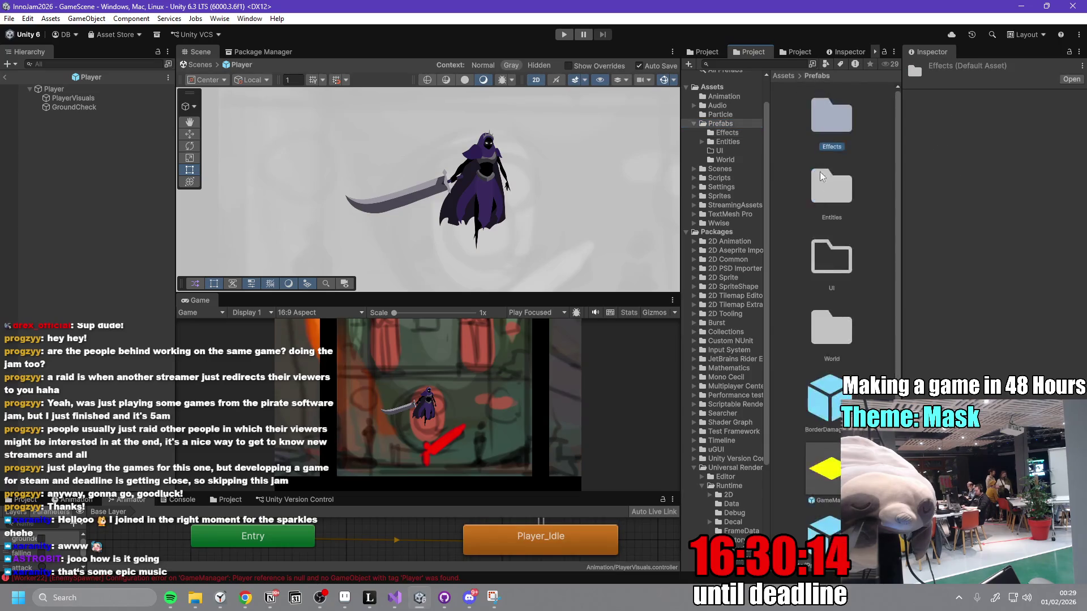
double_click(834, 202)
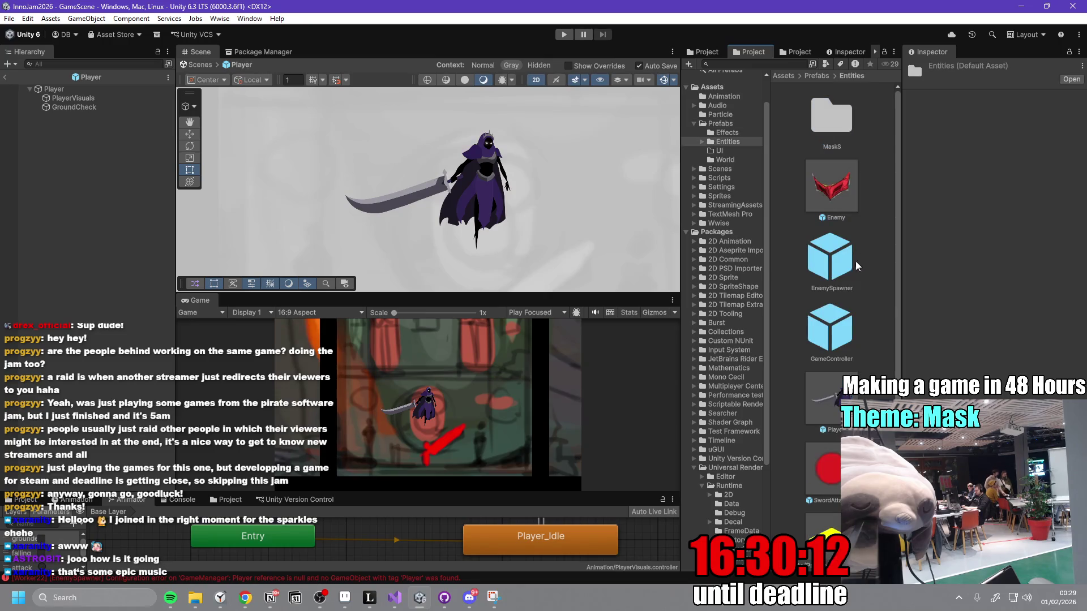
scroll(832, 324, down, 1)
double_click(826, 443)
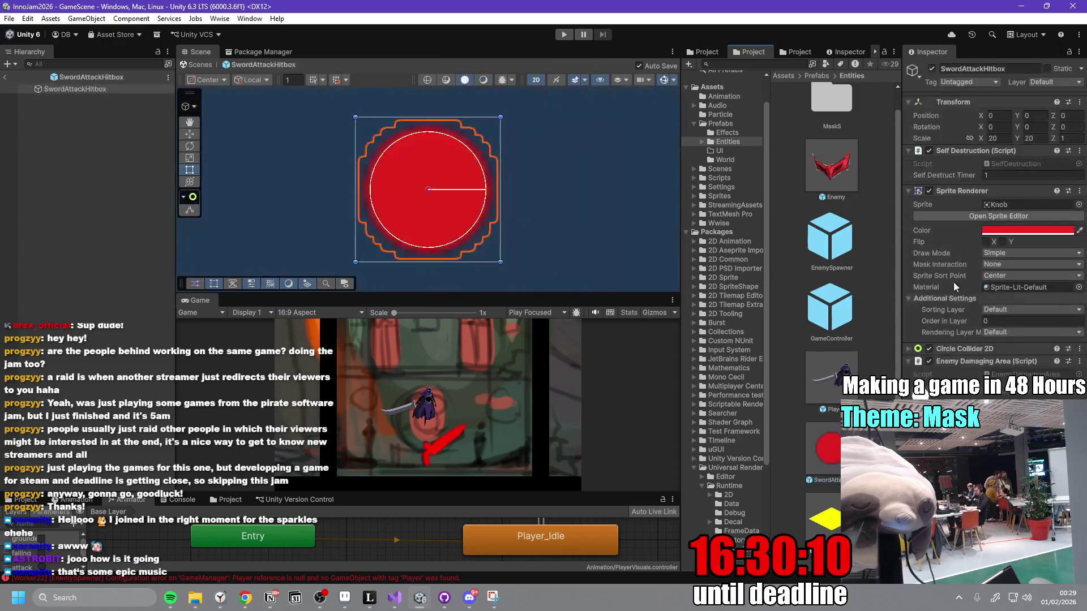
click(1017, 229)
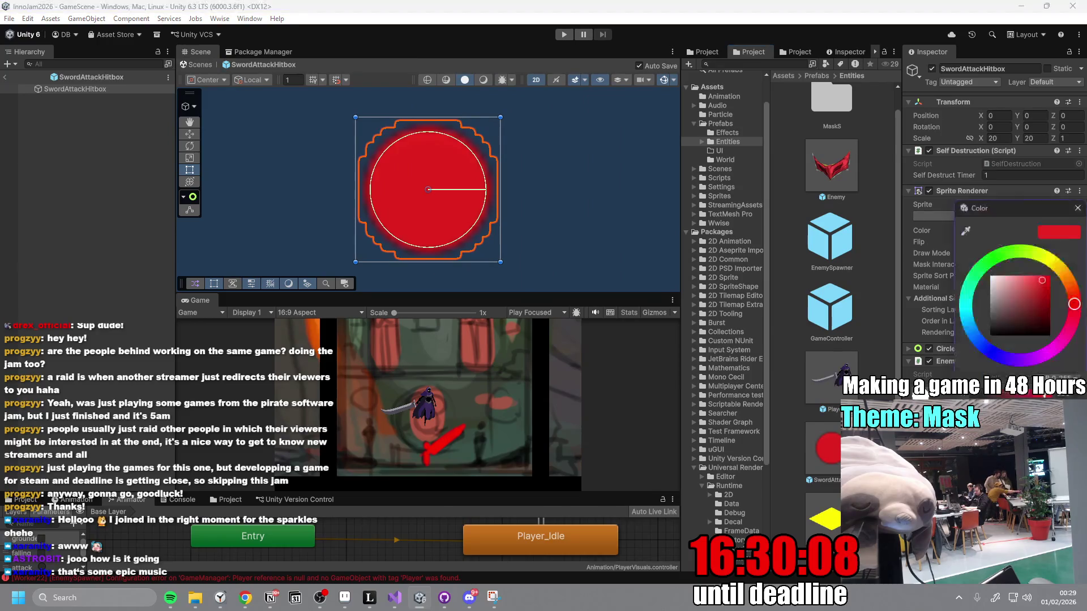
click(1077, 209)
click(1031, 233)
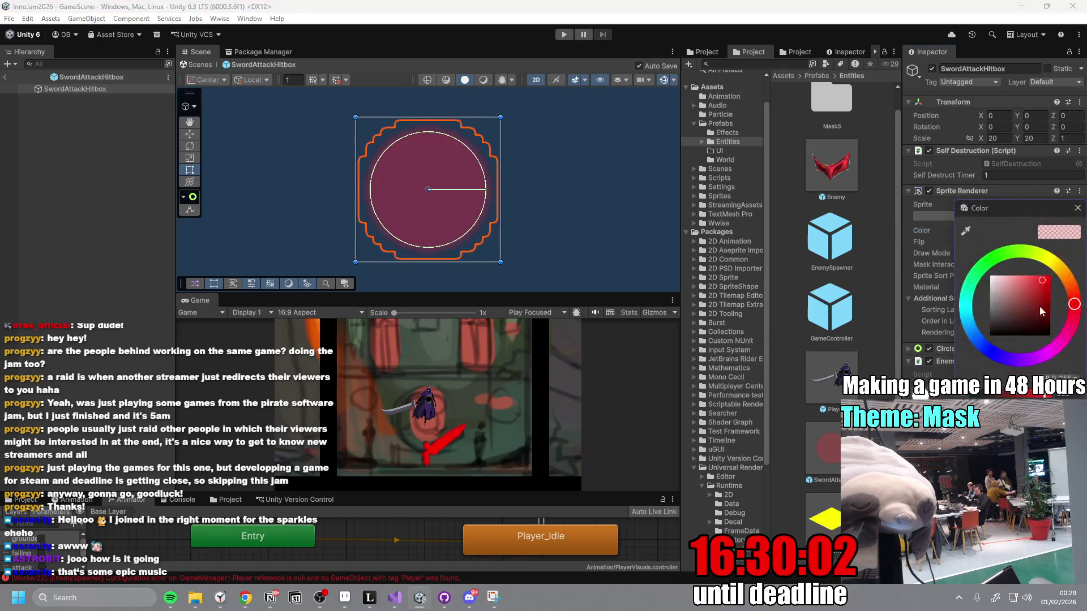
click(1077, 209)
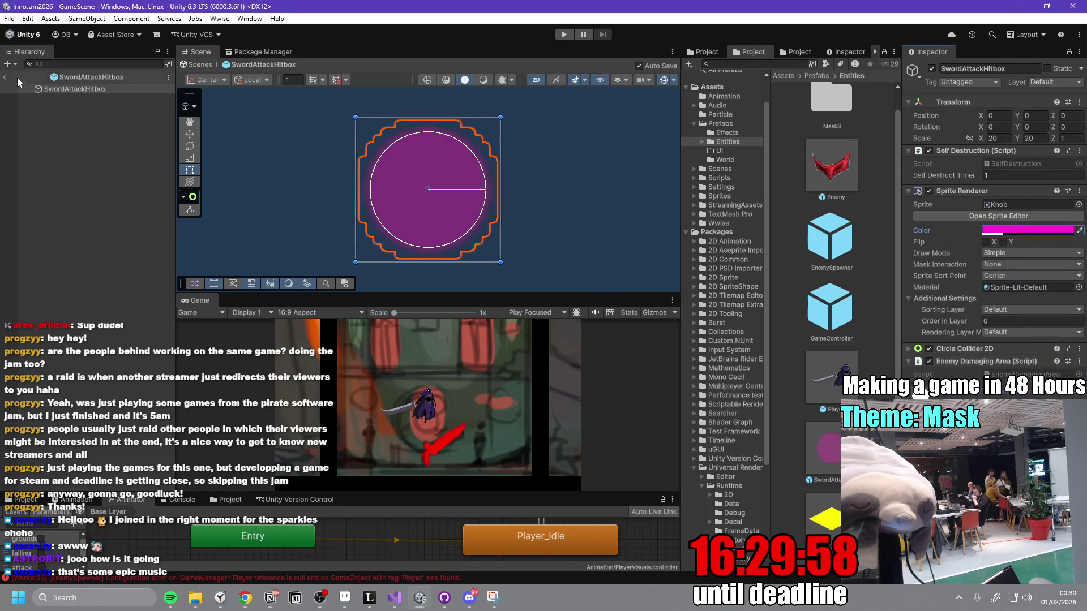
click(1013, 310)
click(1005, 334)
text(1)
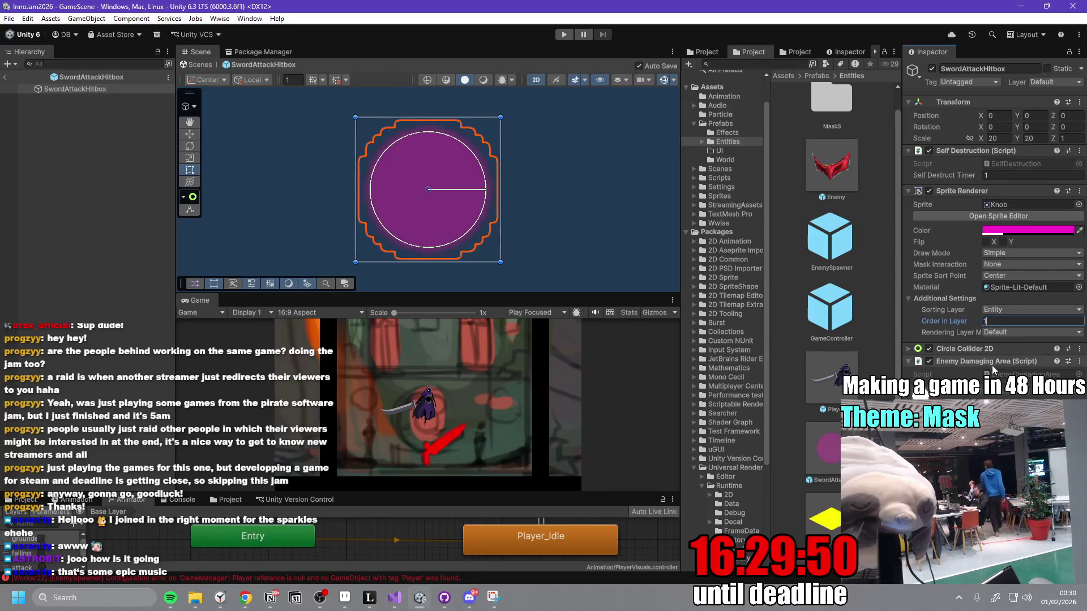
text(0.5)
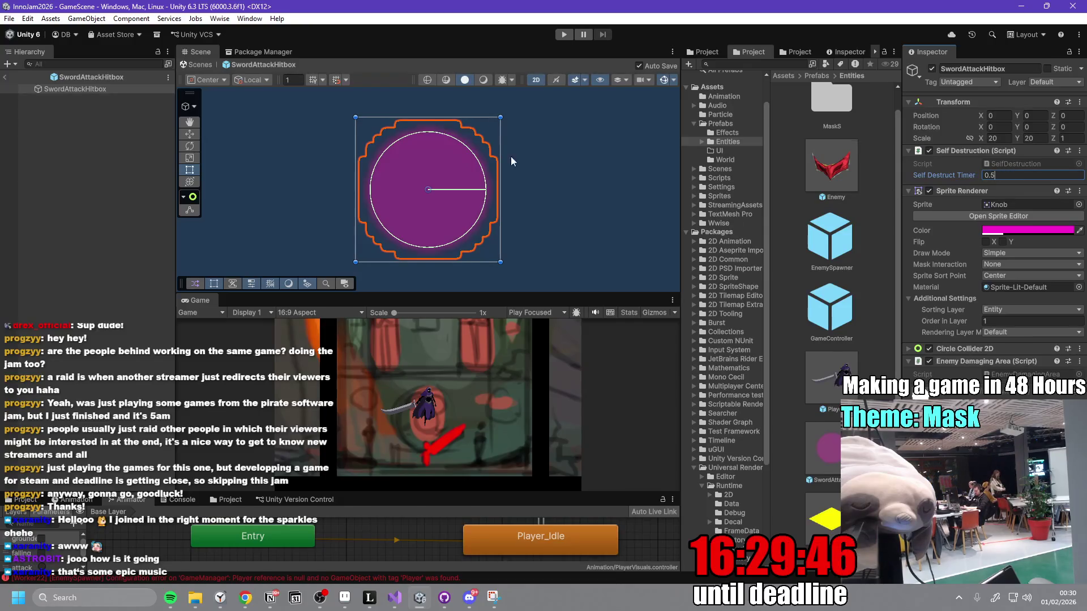
click(9, 78)
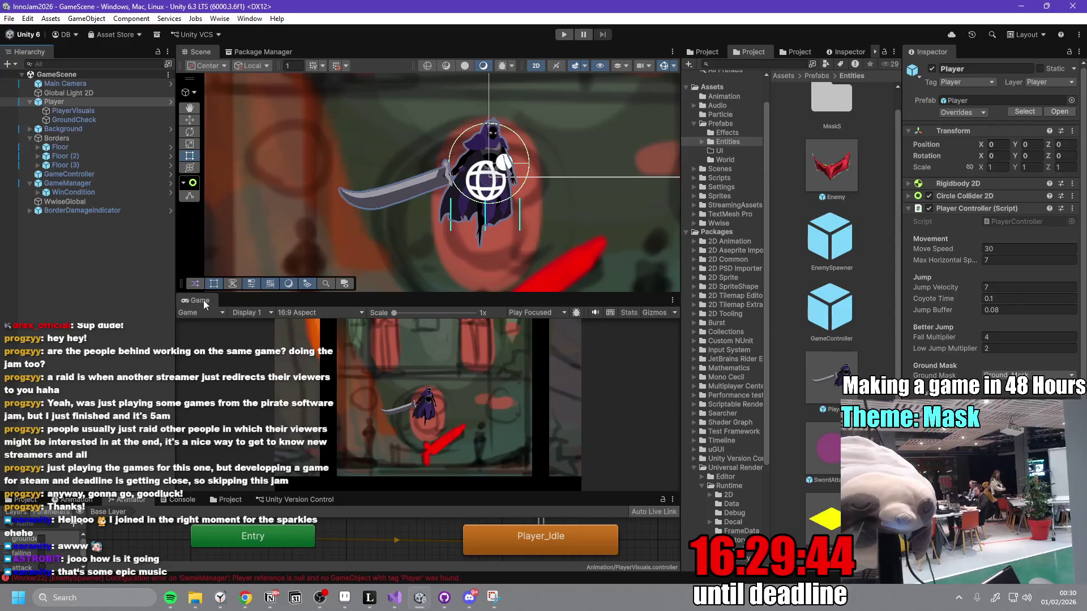
double_click(201, 301)
- Start Play mode and slash the sword at the blue mask enemies
click(561, 36)
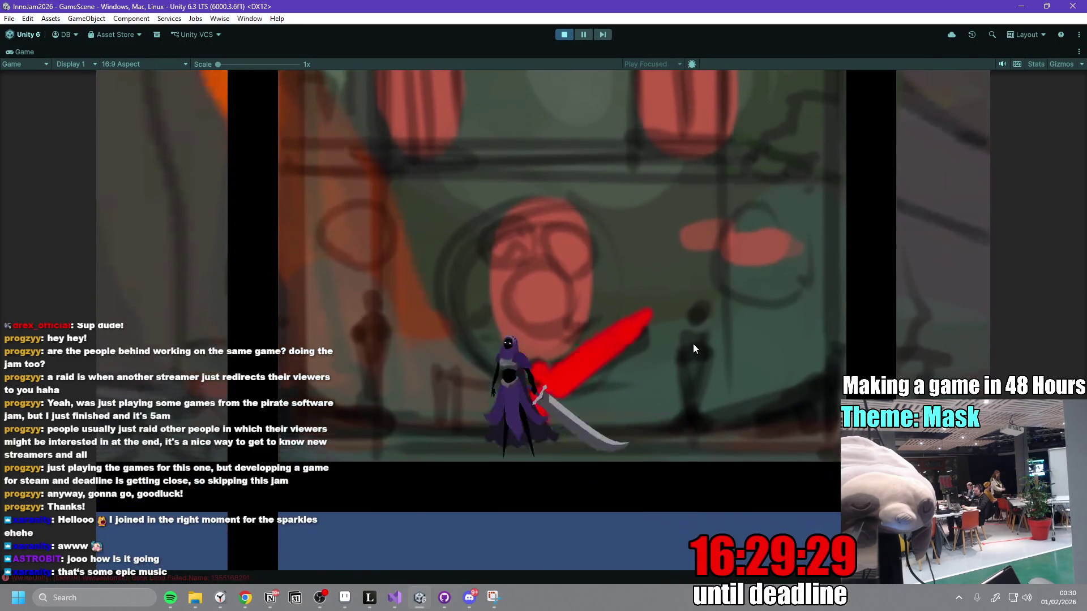
click(666, 342)
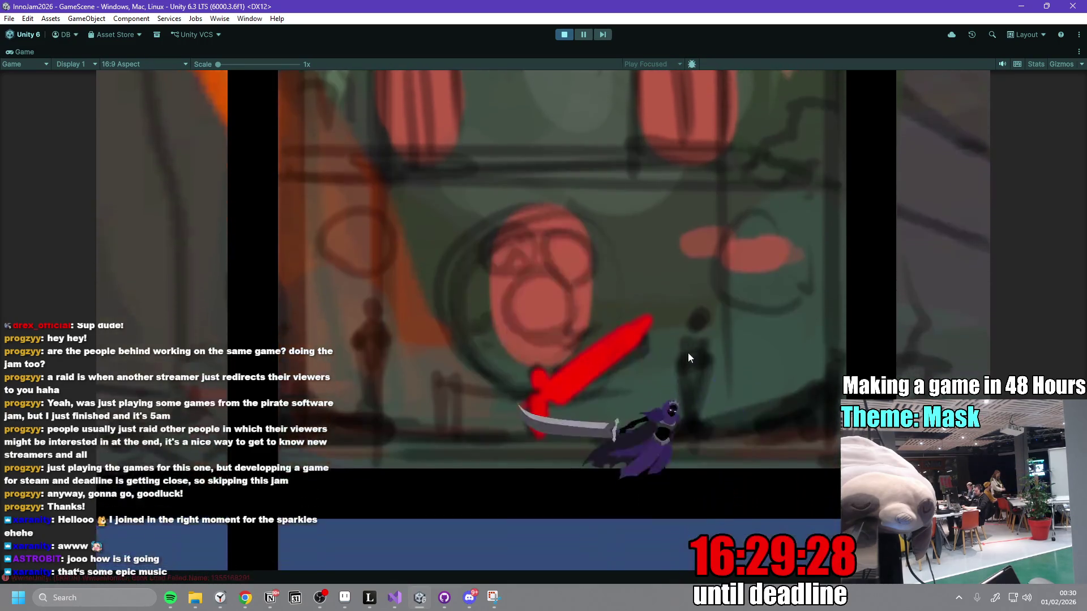
key(space)
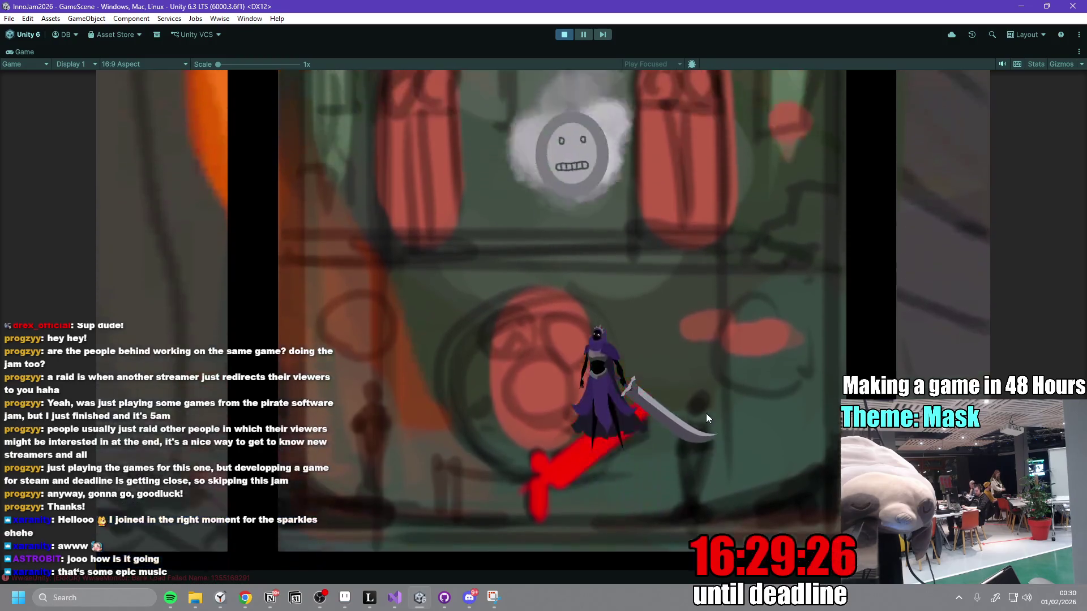
key(a)
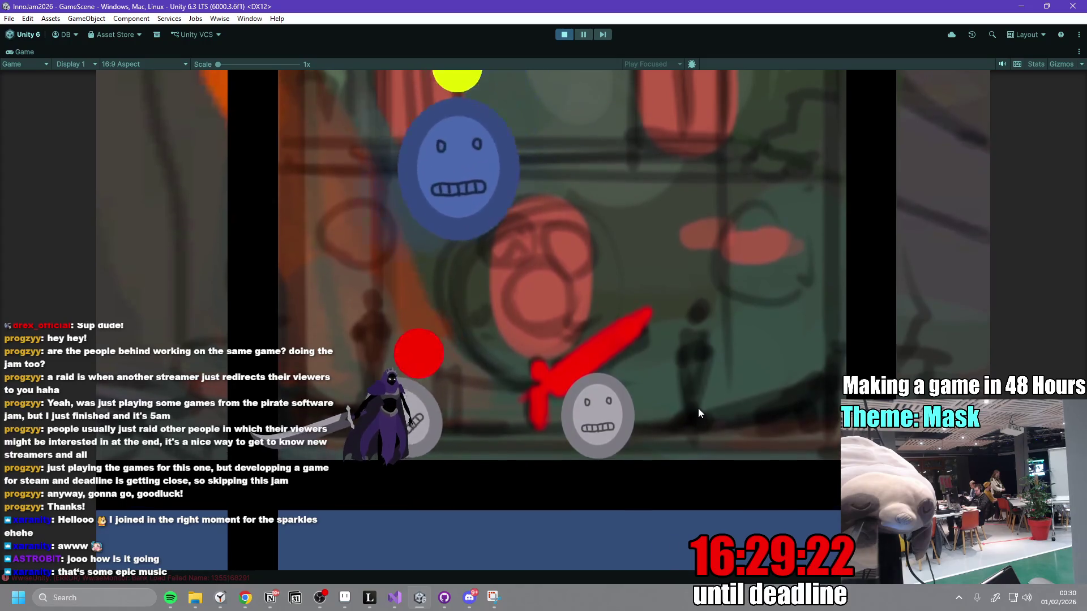
key(d)
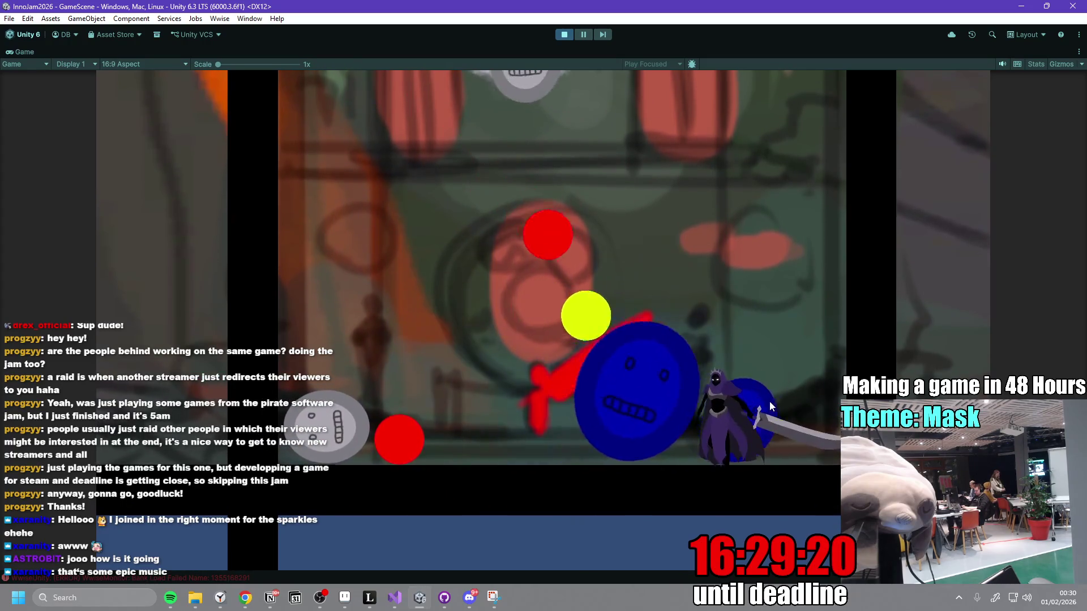
click(769, 402)
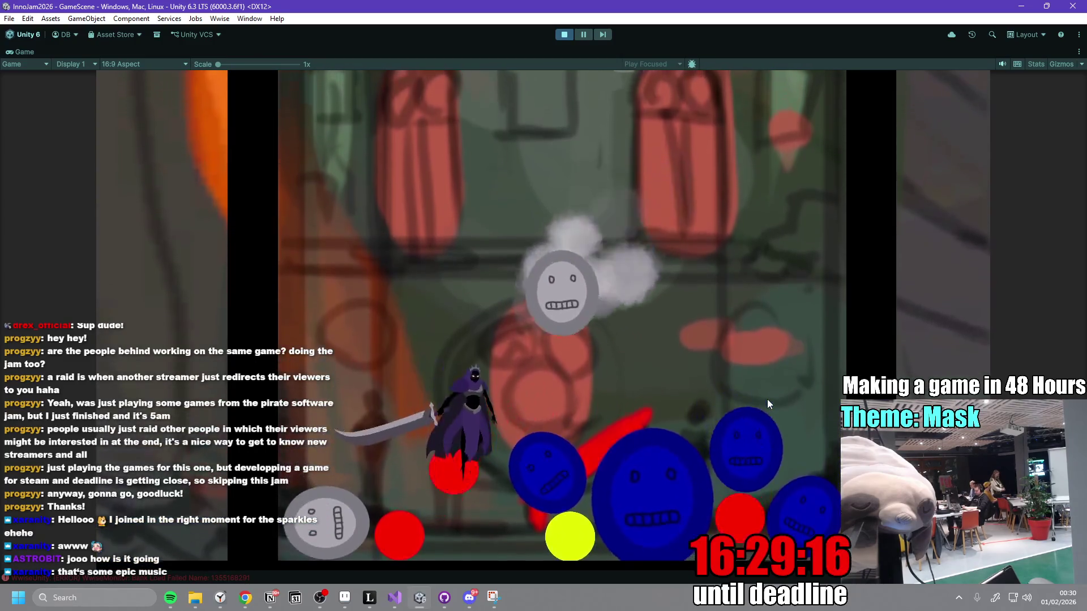
click(761, 397)
- Run the knight back and forth testing attacks, stop the playtest, and return to Notion
key(d)
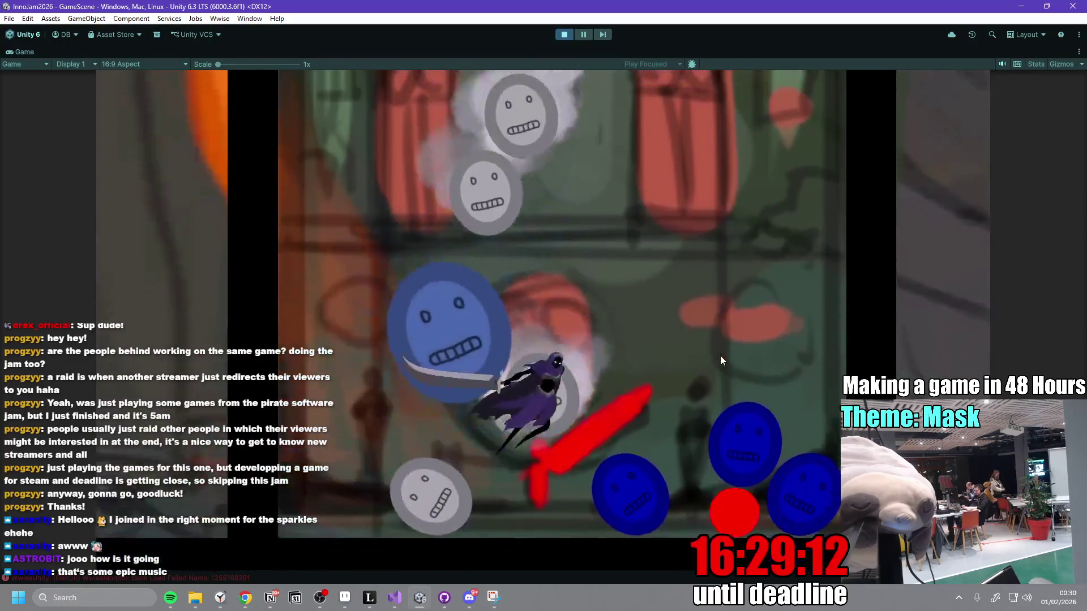
key(a)
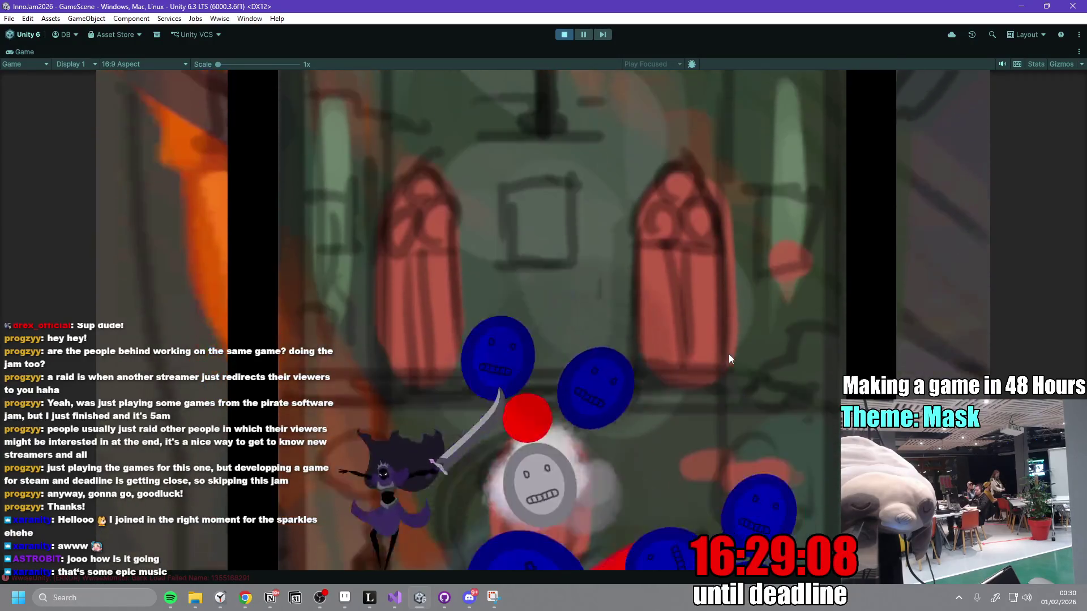
key(d)
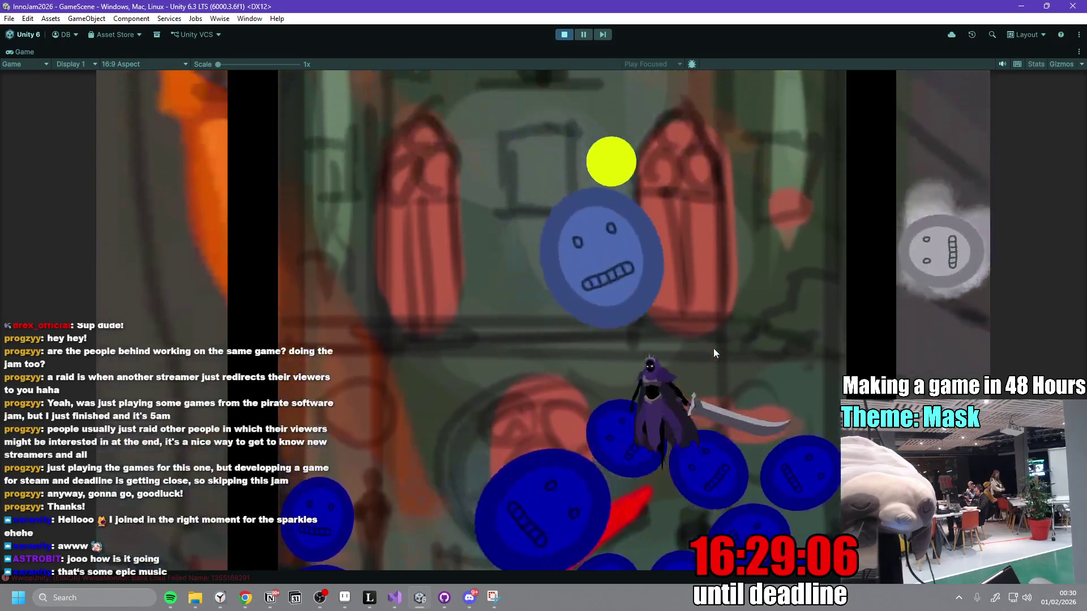
key(a)
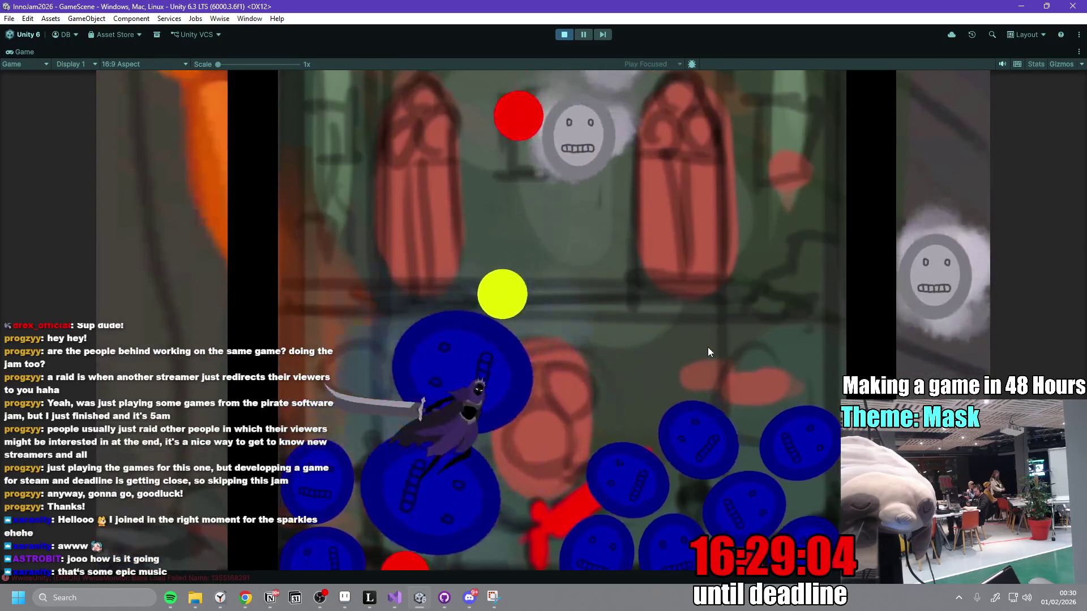
key(d)
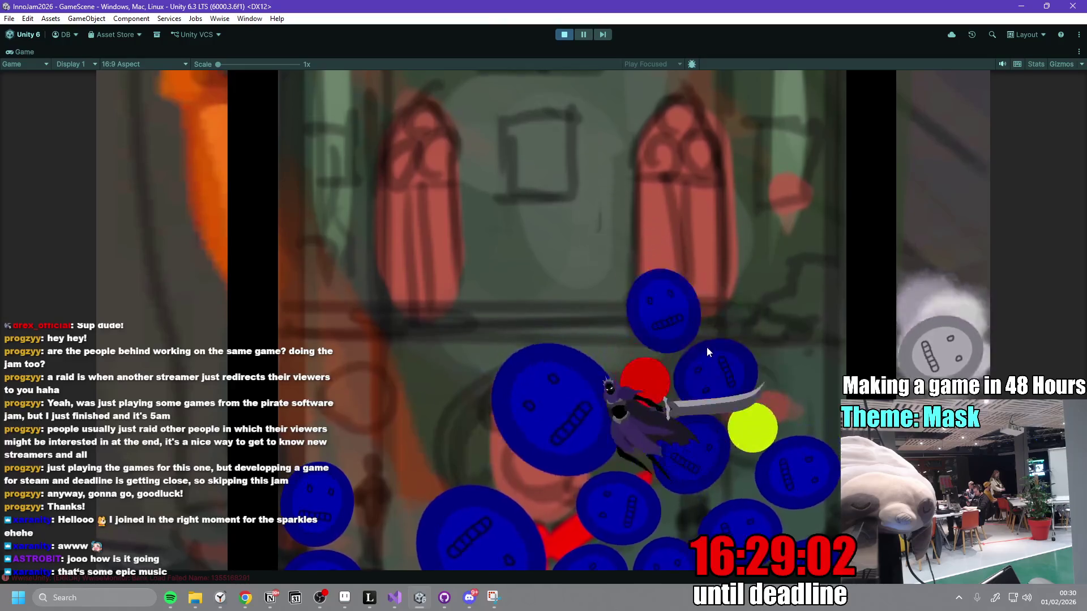
key(a)
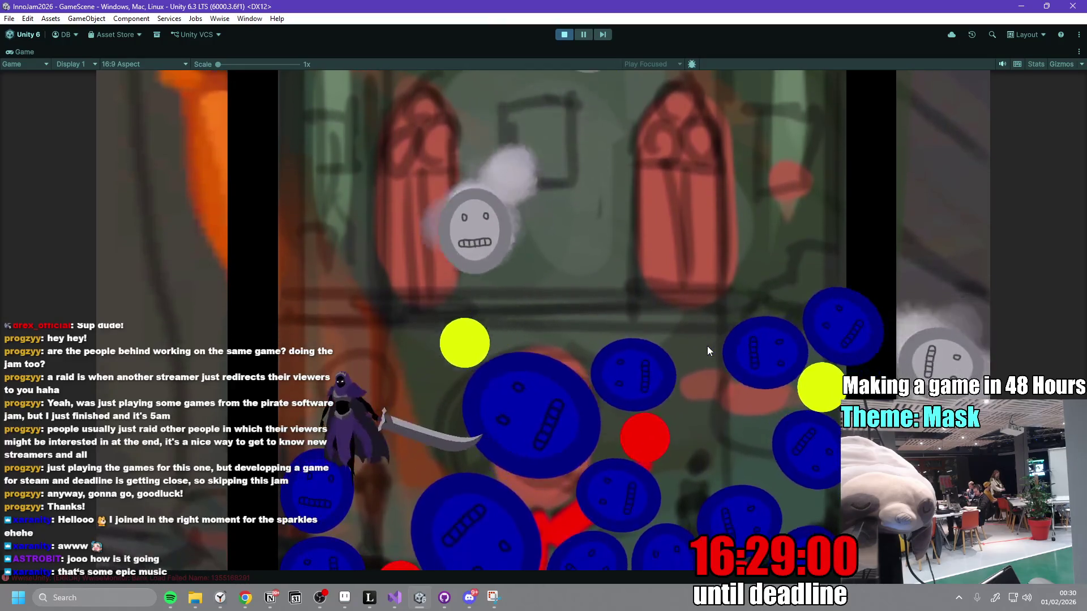
key(d)
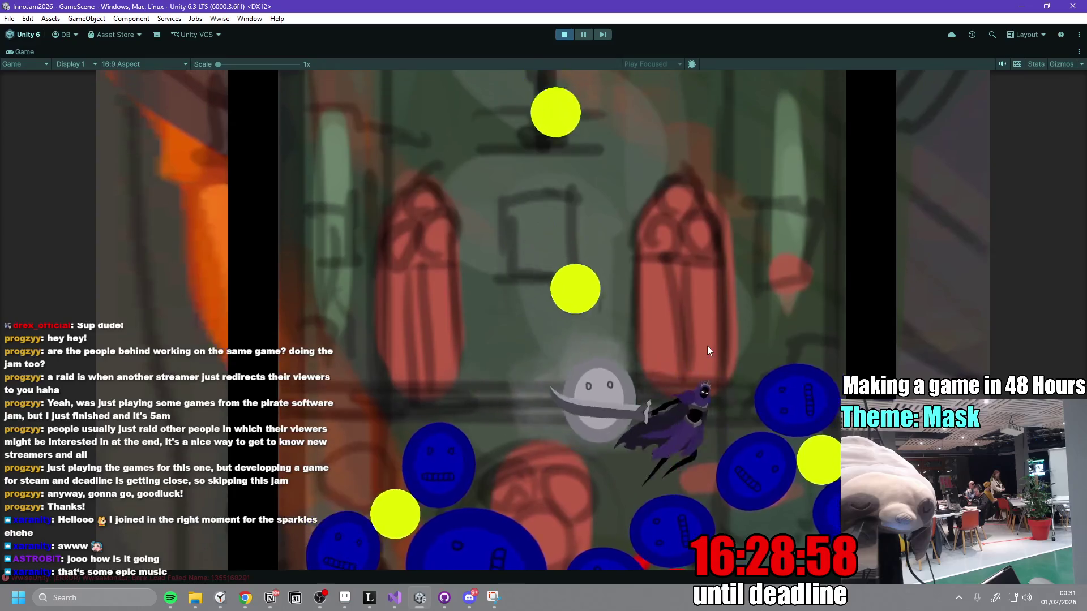
key(a)
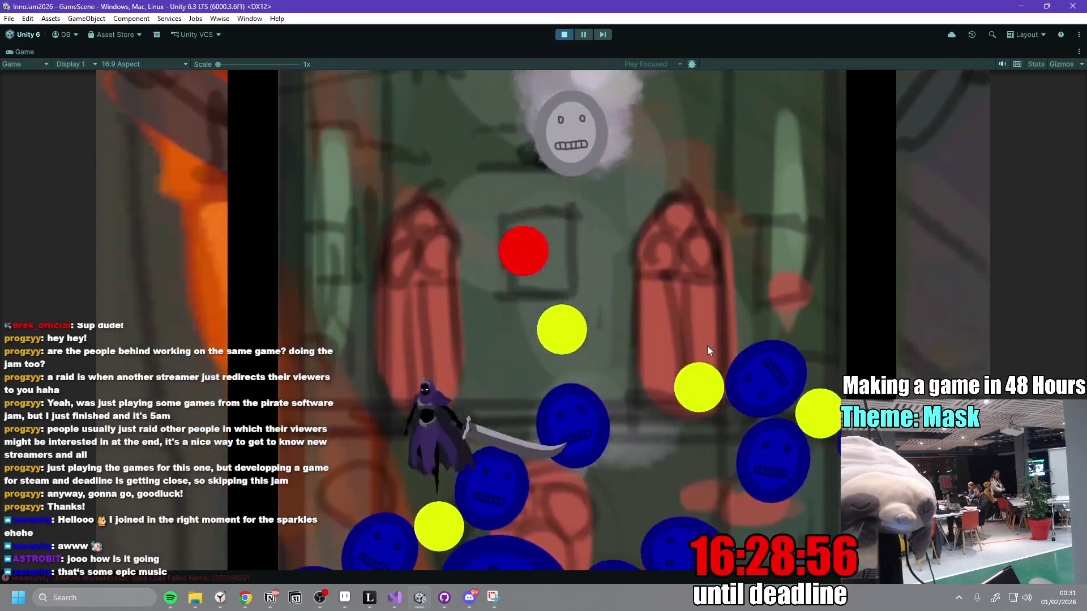
key(d)
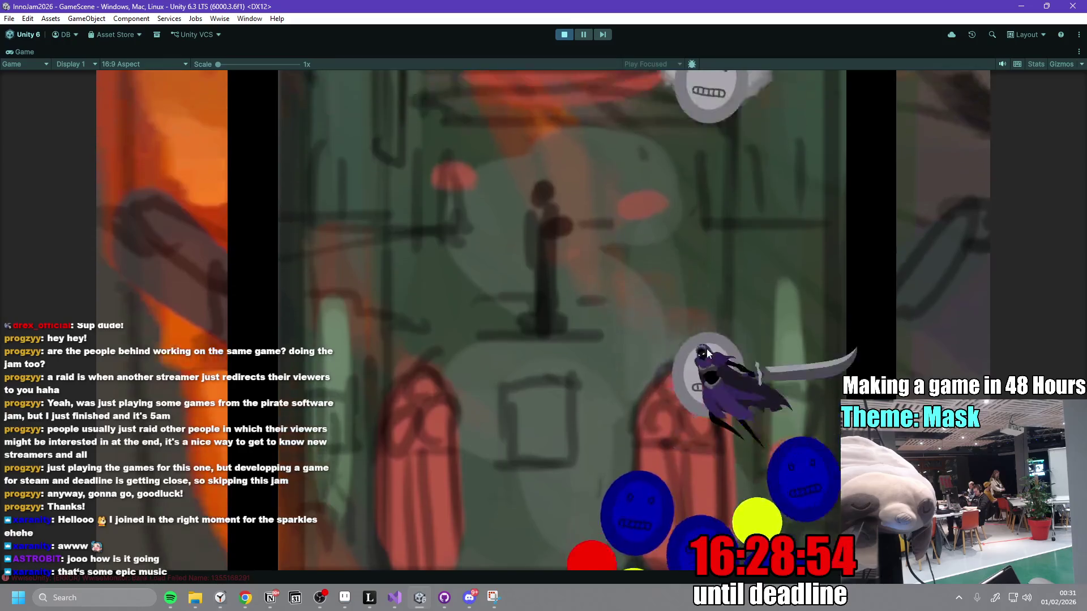
key(a)
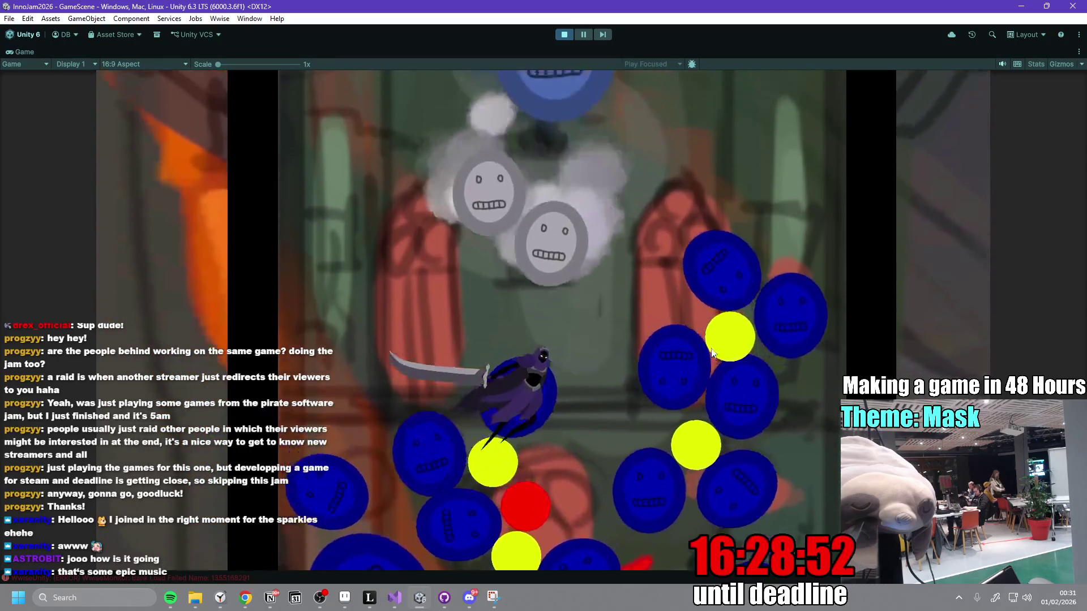
key(ctrl+p)
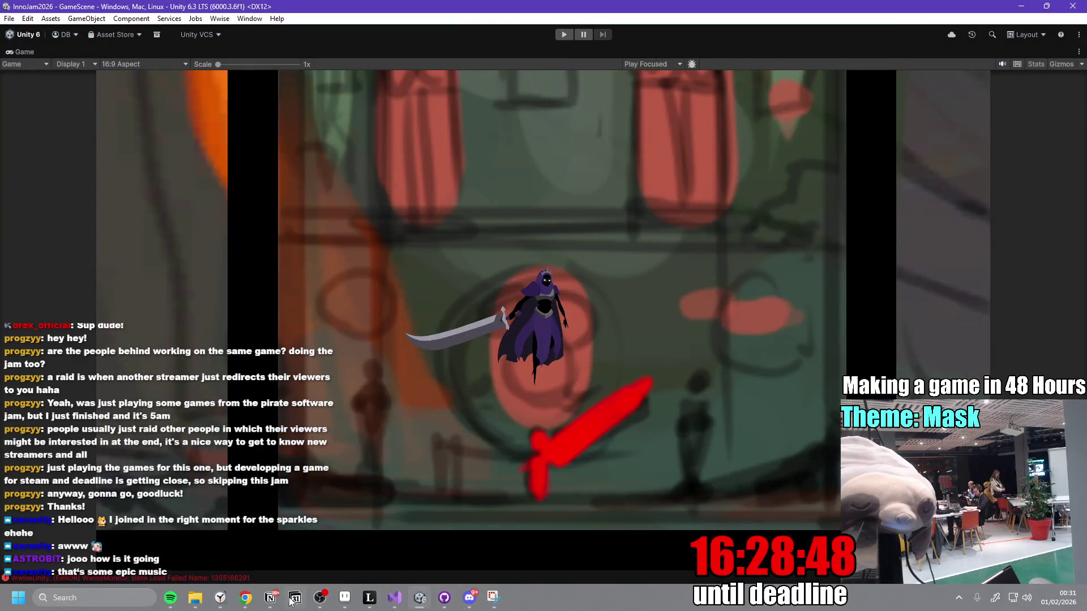
click(271, 600)
- Insert a High Priority to-do reading 'Rework the Attacking System alltogether' after the first item
click(560, 274)
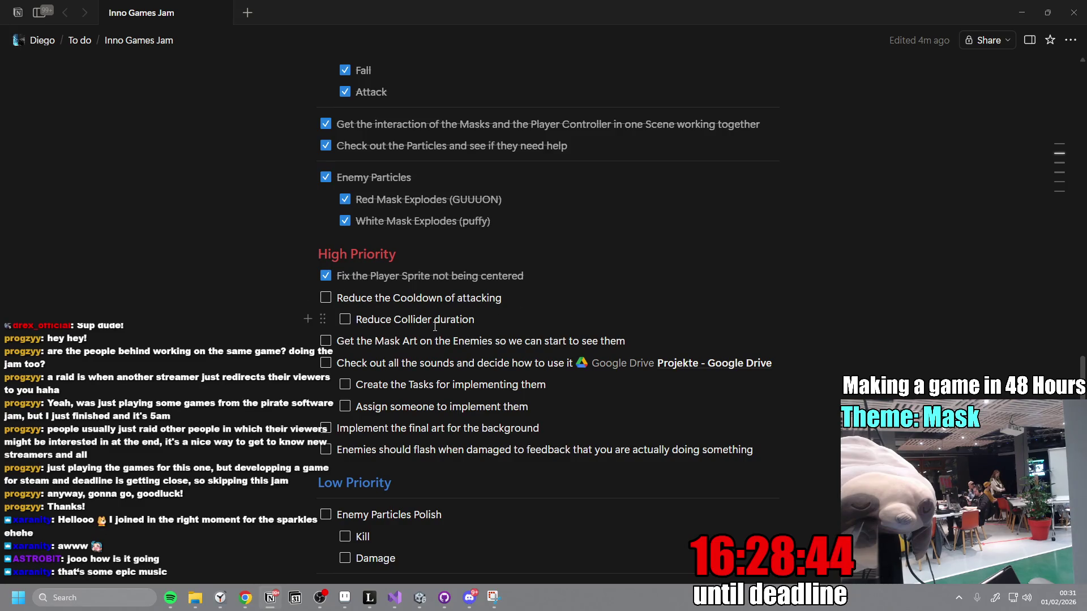
key(Return)
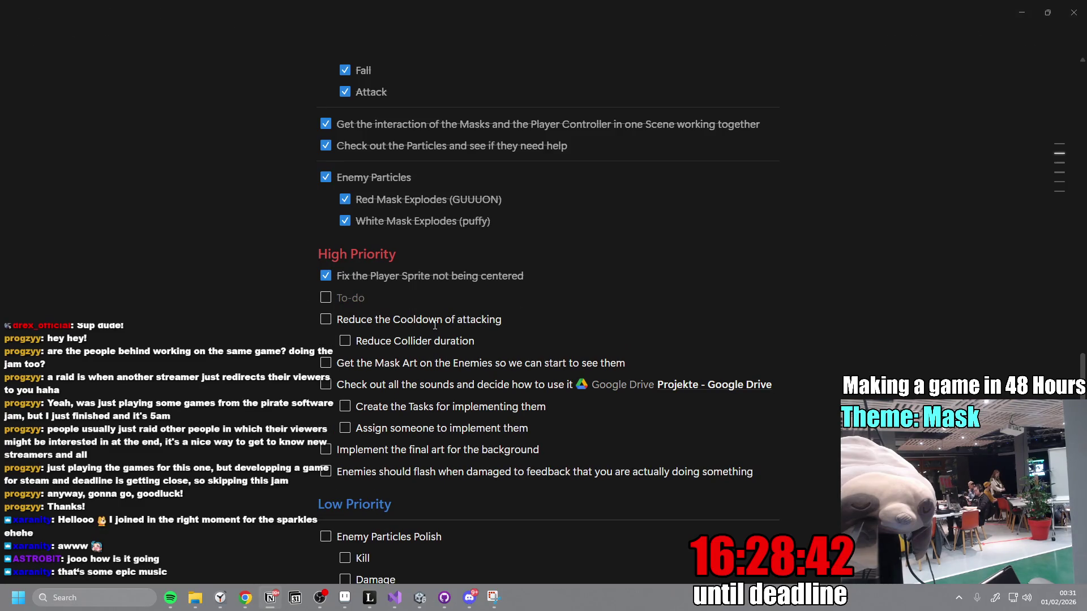
click(349, 304)
text(Re)
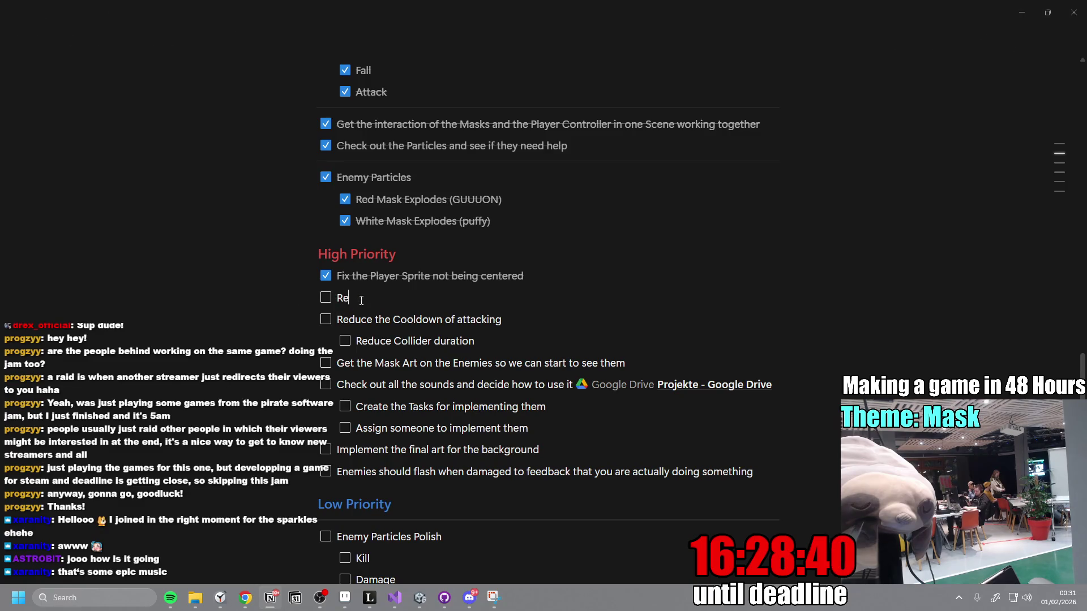
text(work the Atta)
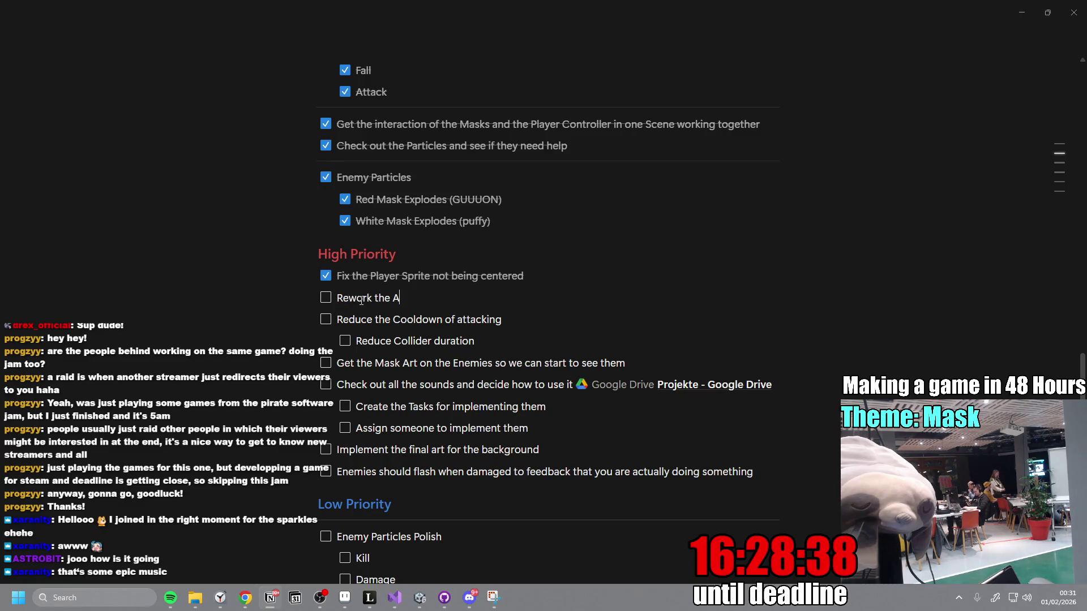
text(cking Sys)
text(tem )
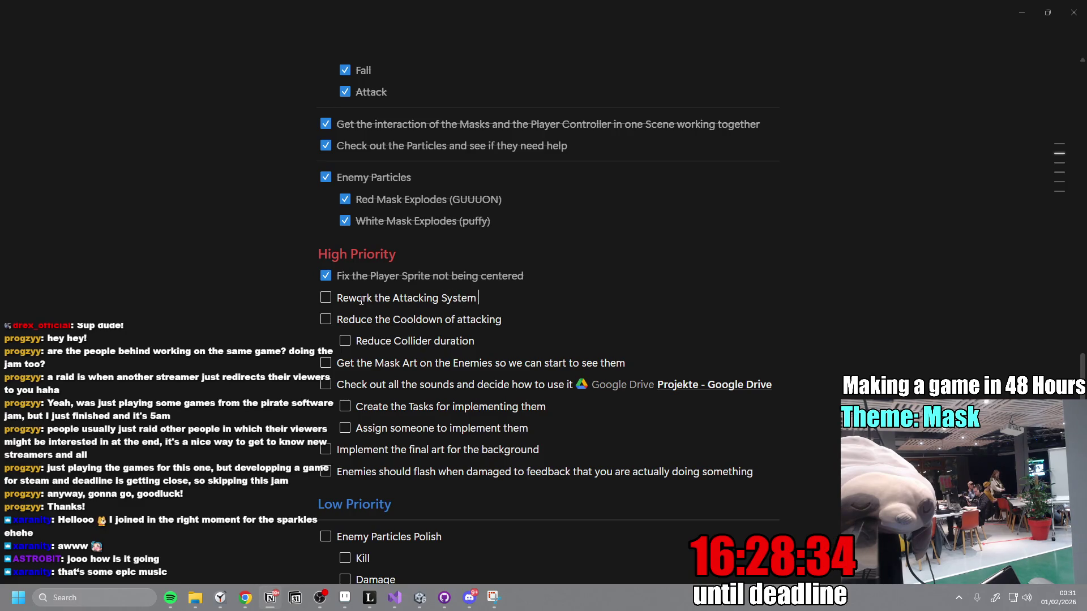
text(alltoge)
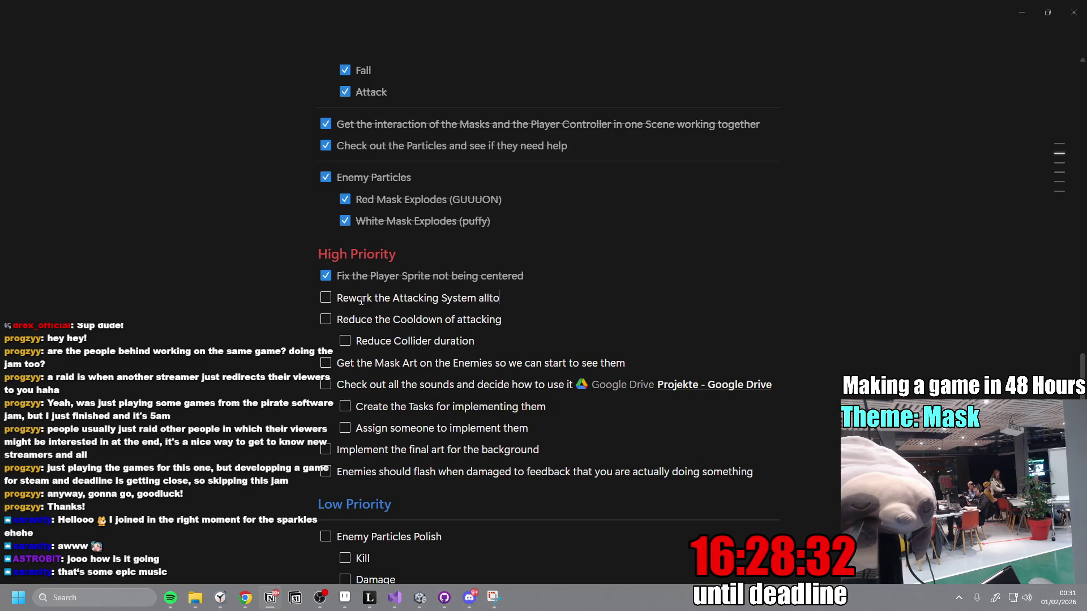
text(ther)
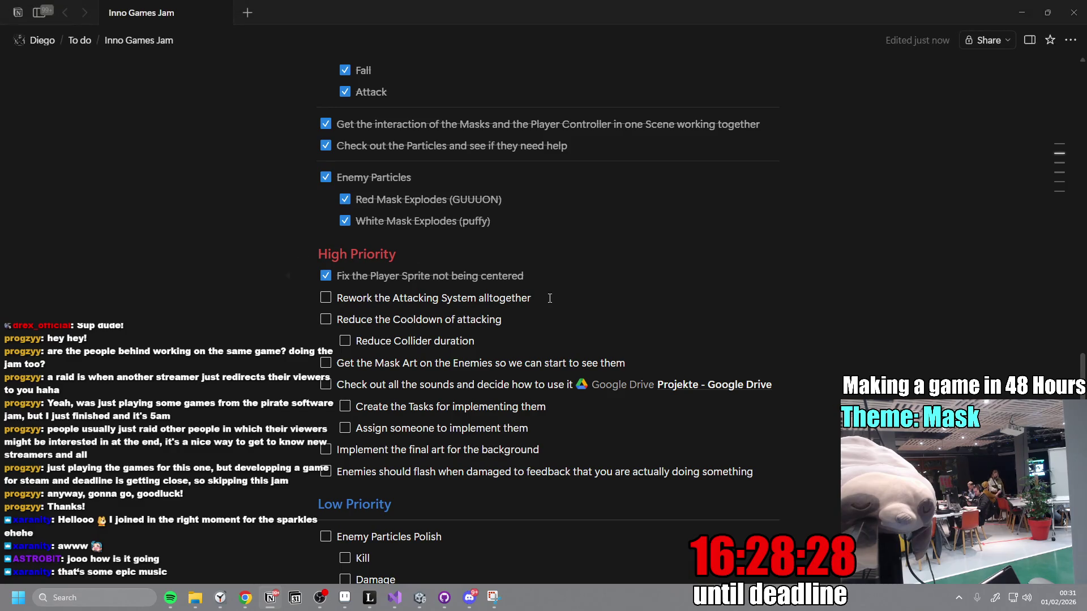
scroll(553, 331, down, 2)
- Indent the cooldown task under the attack rework and move 'Reduce Collider duration' above it
scroll(550, 383, up, 1)
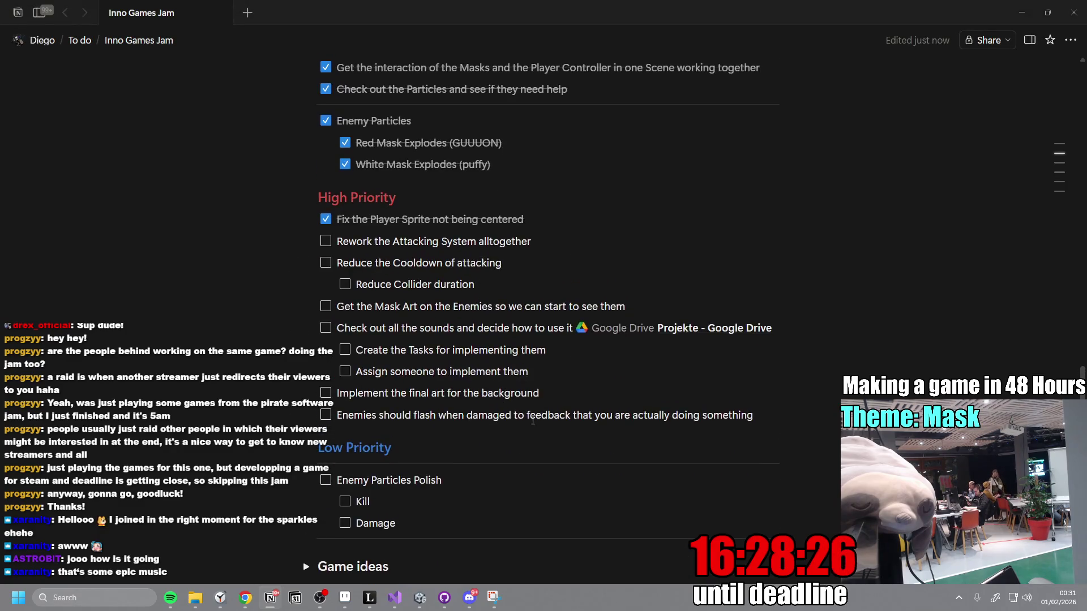
click(515, 284)
click(345, 263)
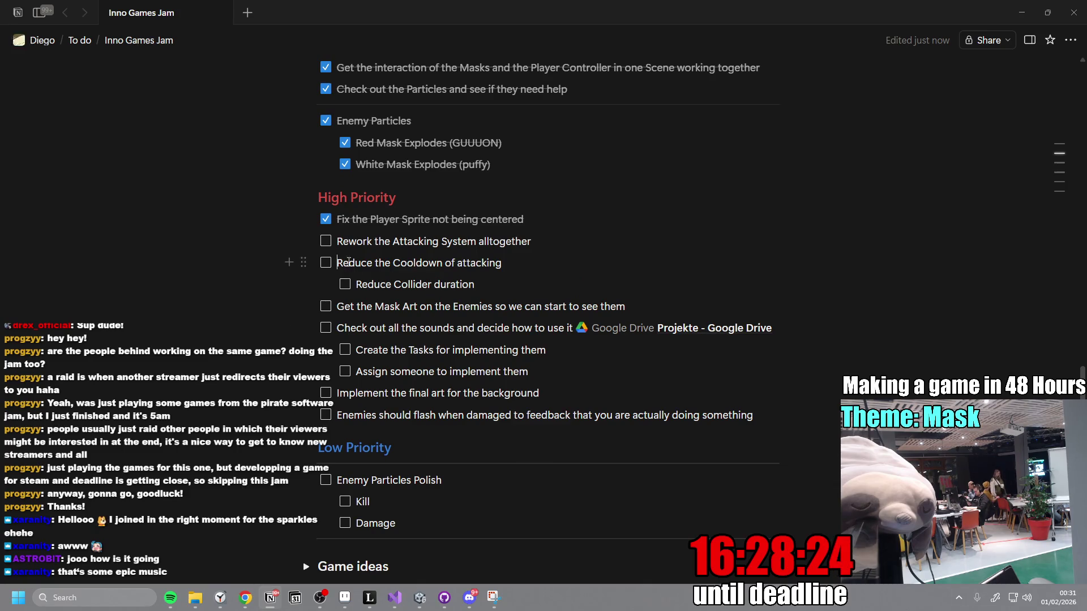
key(Tab)
click(344, 284)
click(344, 263)
click(344, 263)
drag(321, 285, 337, 263)
- Check off 'Get the Mask Art on the Enemies' and review the updated list
click(645, 306)
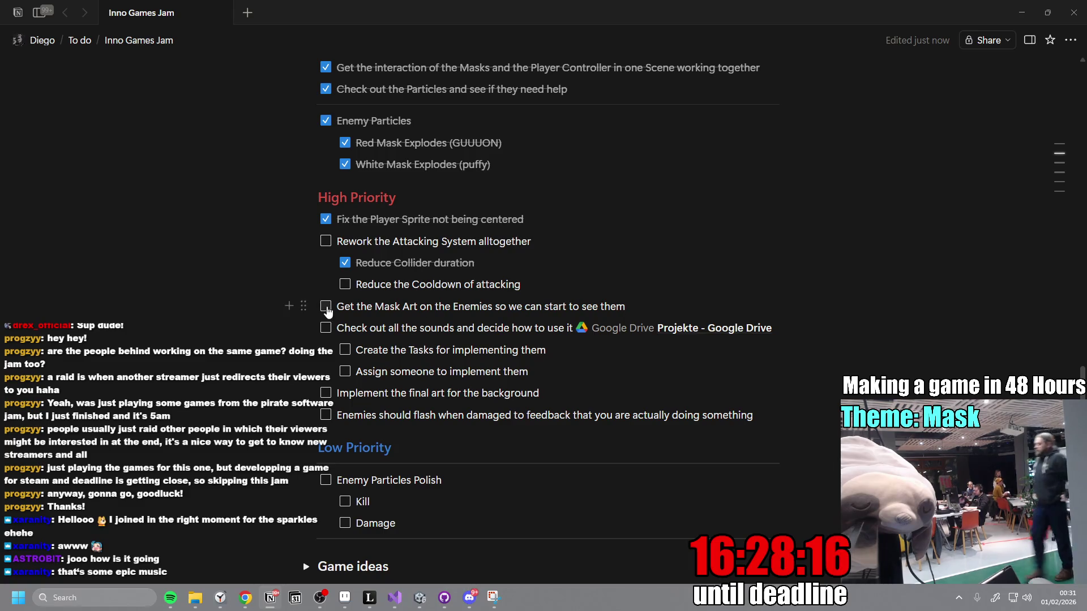
click(325, 306)
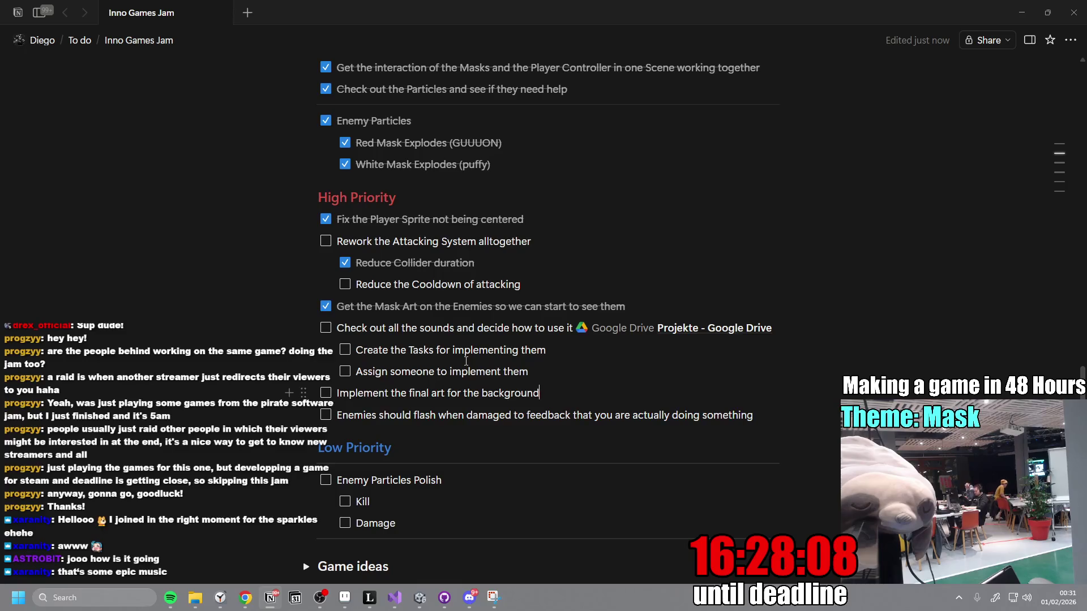
scroll(559, 282, up, 7)
scroll(559, 281, up, 11)
scroll(537, 353, down, 17)
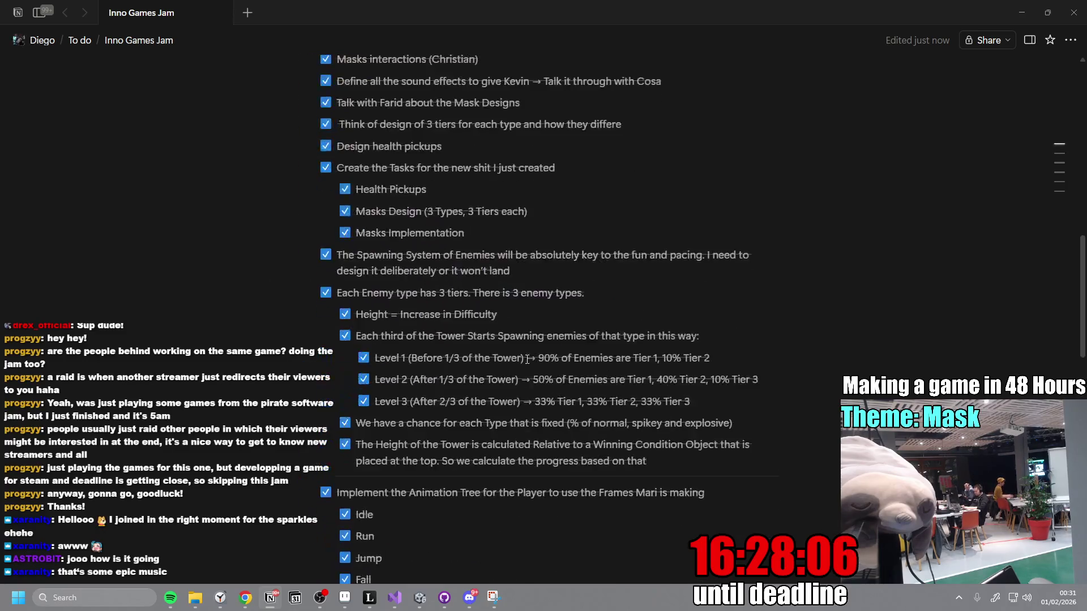
scroll(537, 353, down, 4)
scroll(538, 376, up, 2)
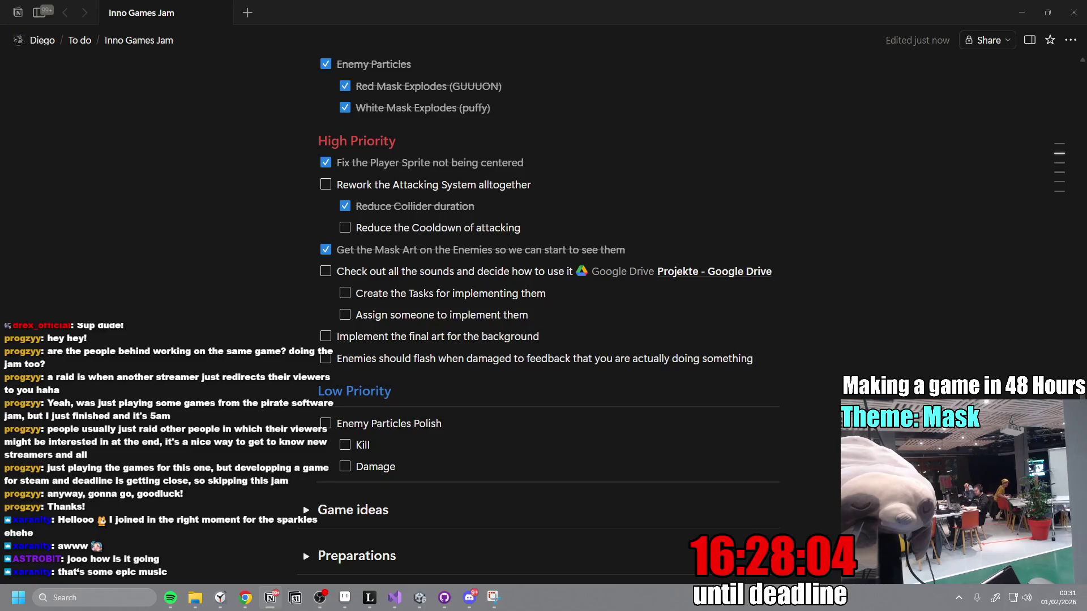
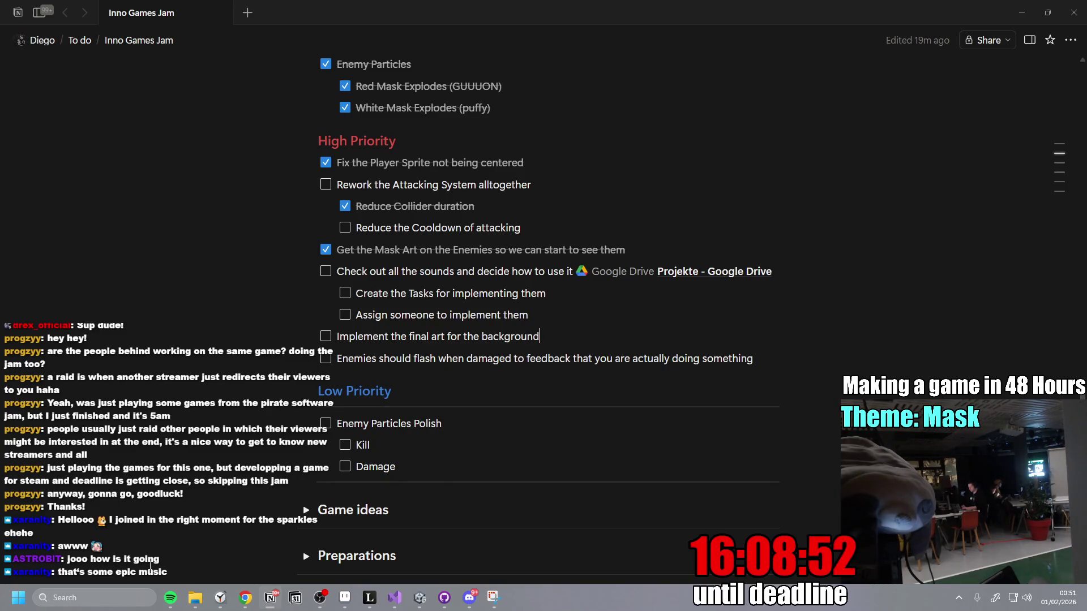
- Open the Windows Start menu over the Inno Games Jam to-do page
key(super)
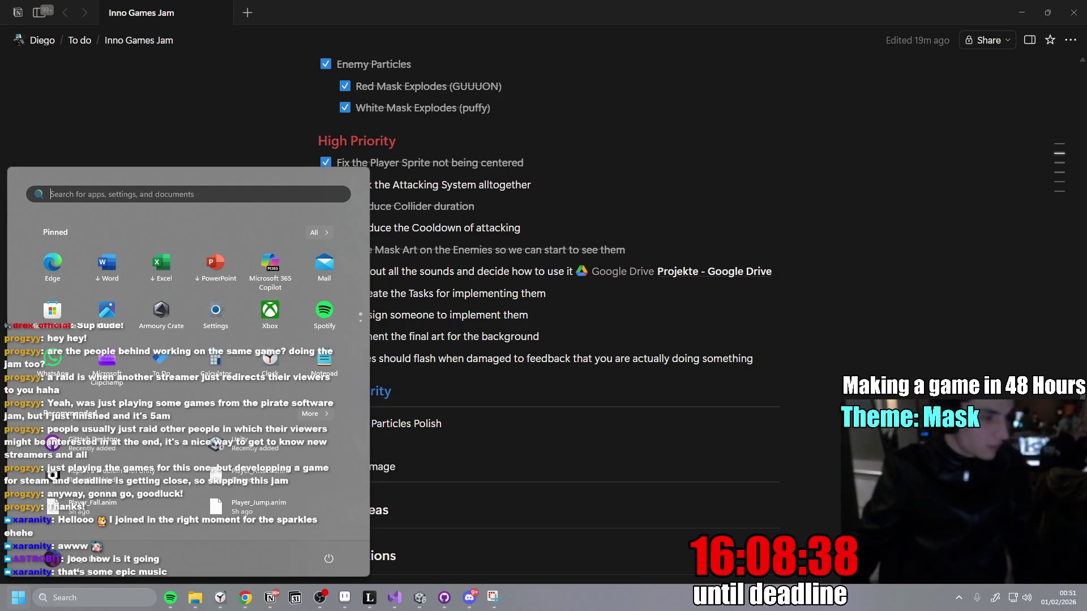
- Dismiss the Start menu and bring up the repository's pending changes in GitHub Desktop
key(Escape)
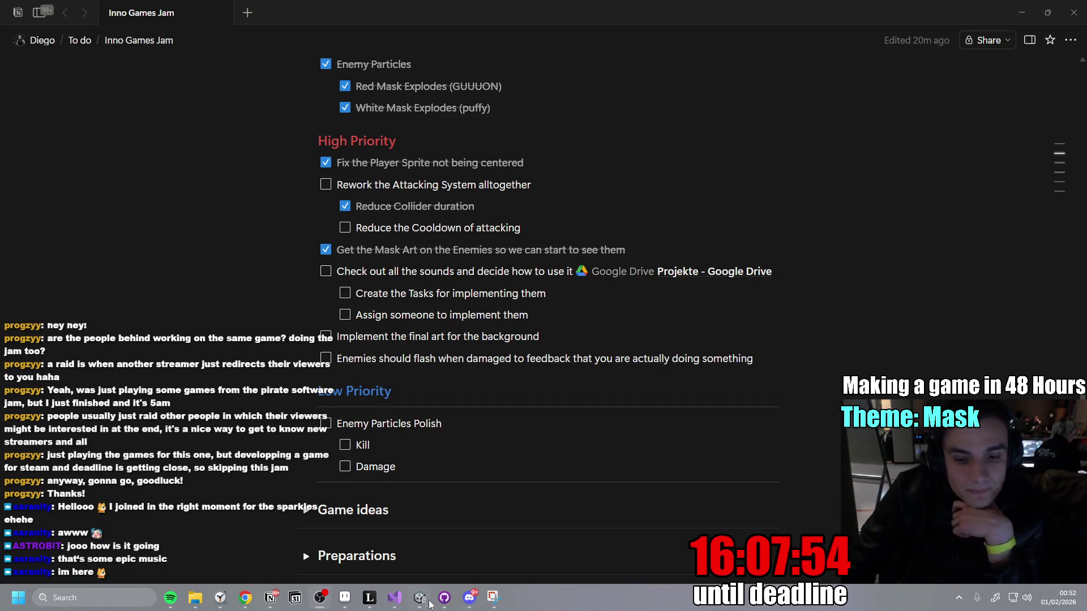
click(444, 597)
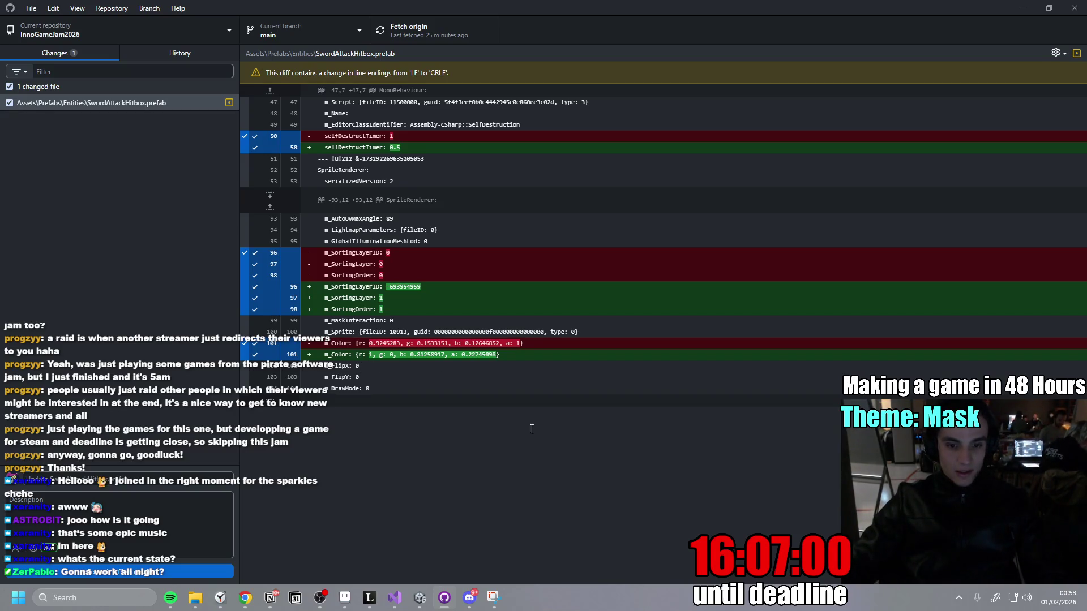
- Return to the Unity editor after reviewing the SwordAttackHitbox.prefab change
click(411, 596)
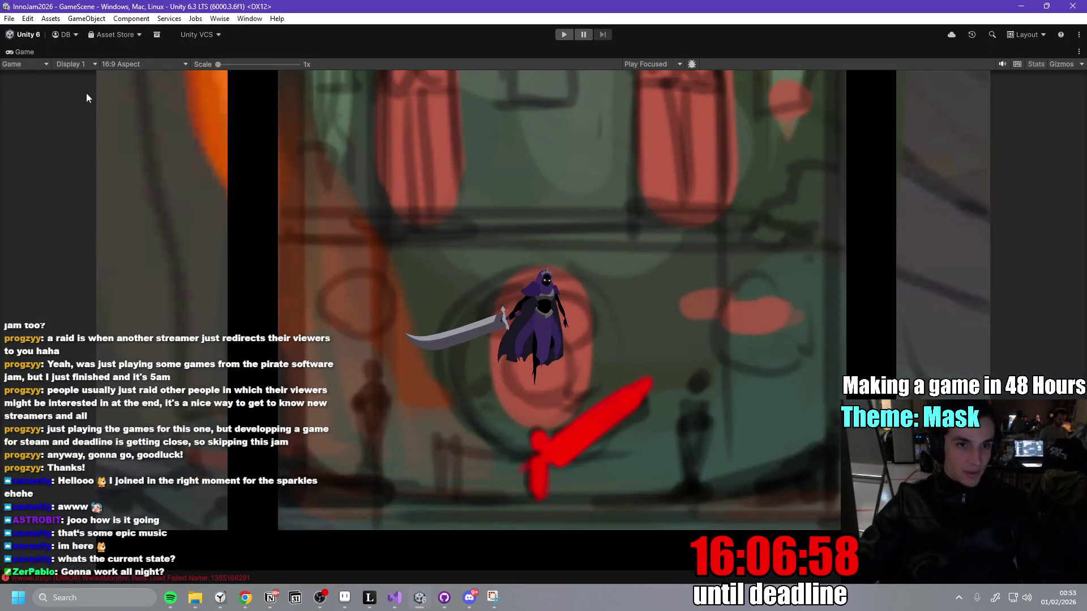
- Enter Play mode, run and jump the reaper left and right, and slash at the masked enemies
click(564, 35)
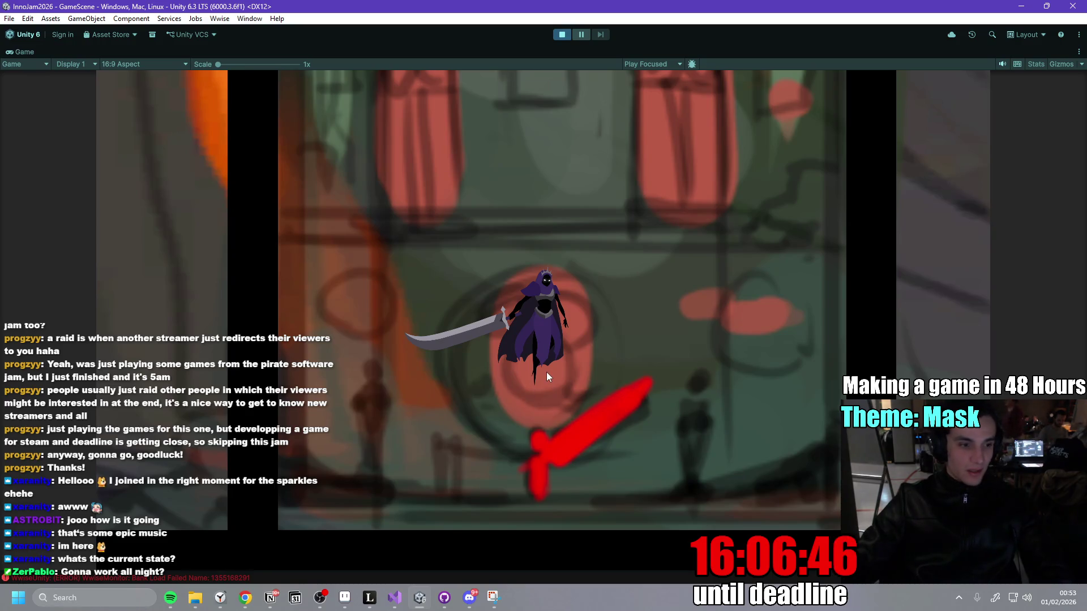
key(d)
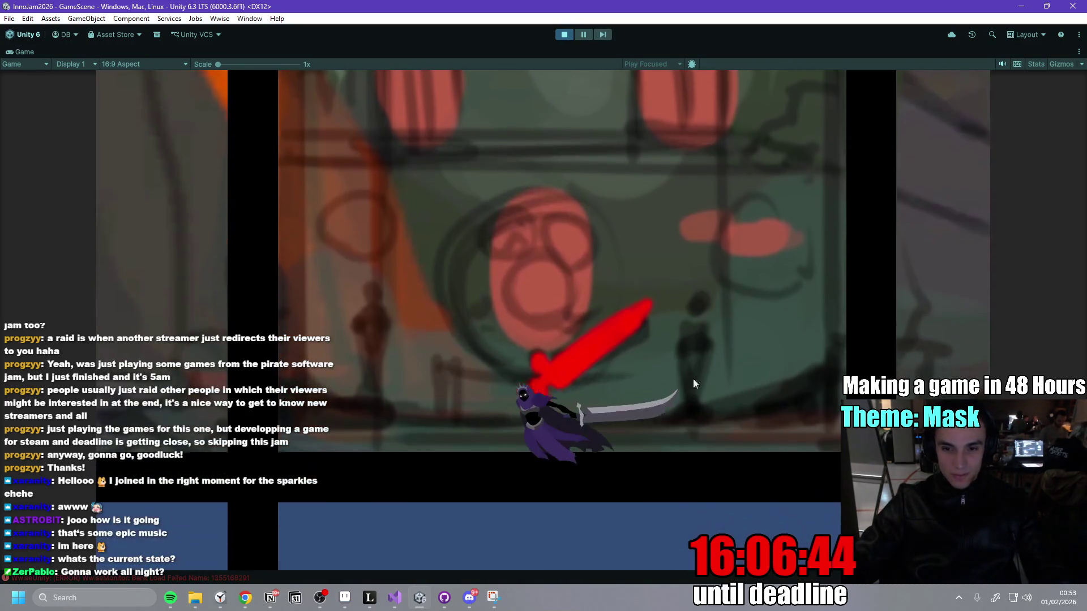
key(space)
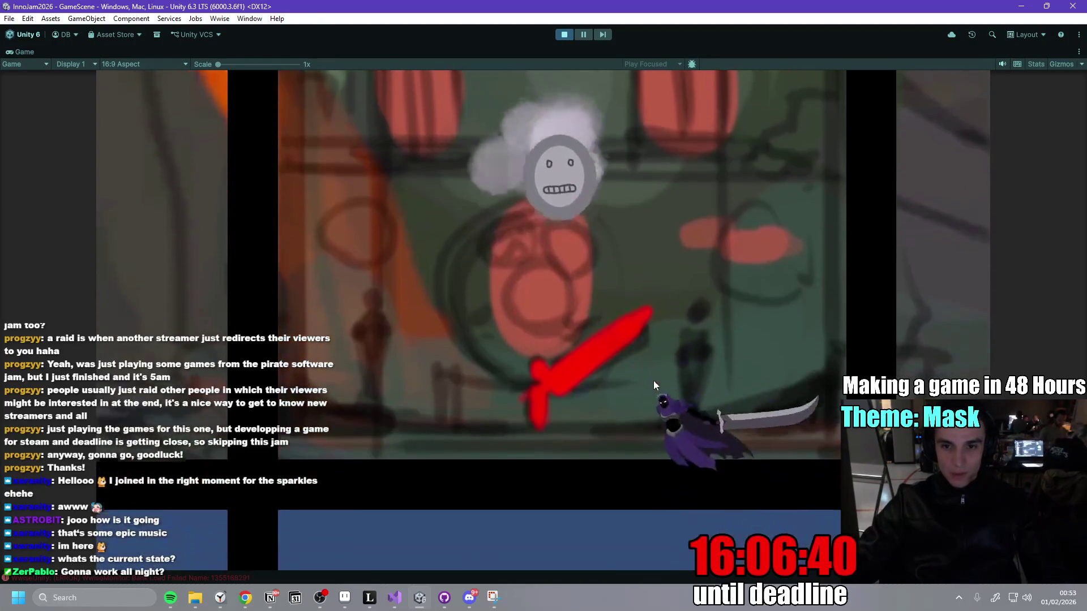
key(d)
key(a)
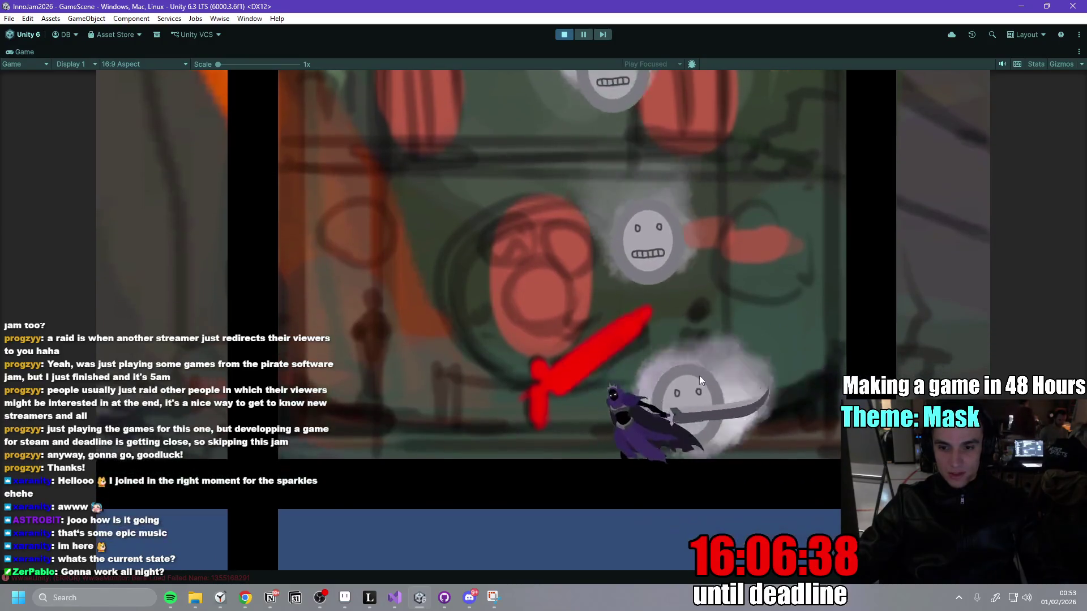
key(space)
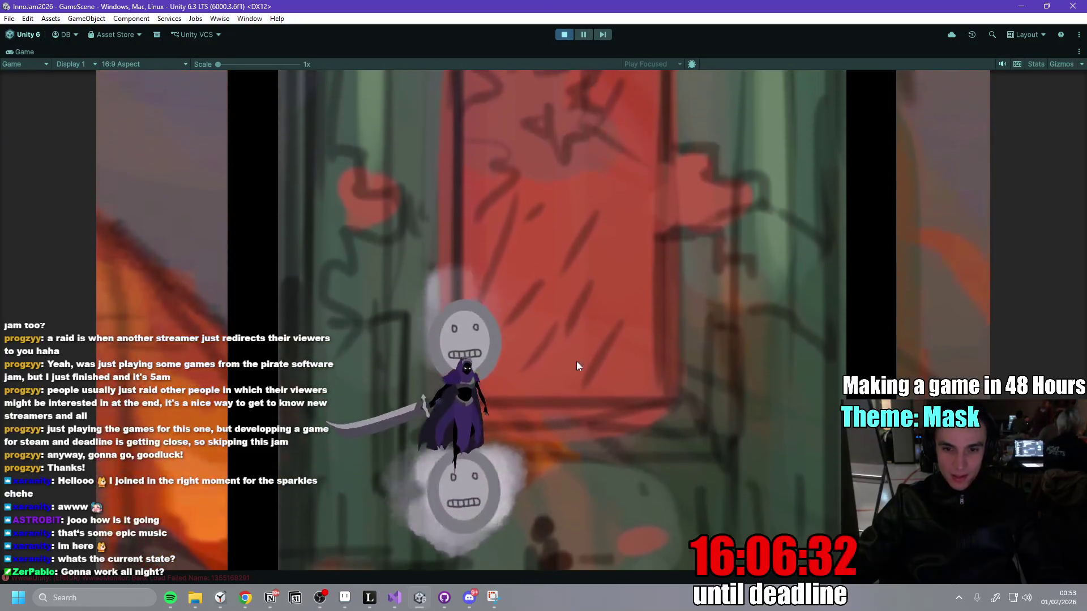
click(576, 364)
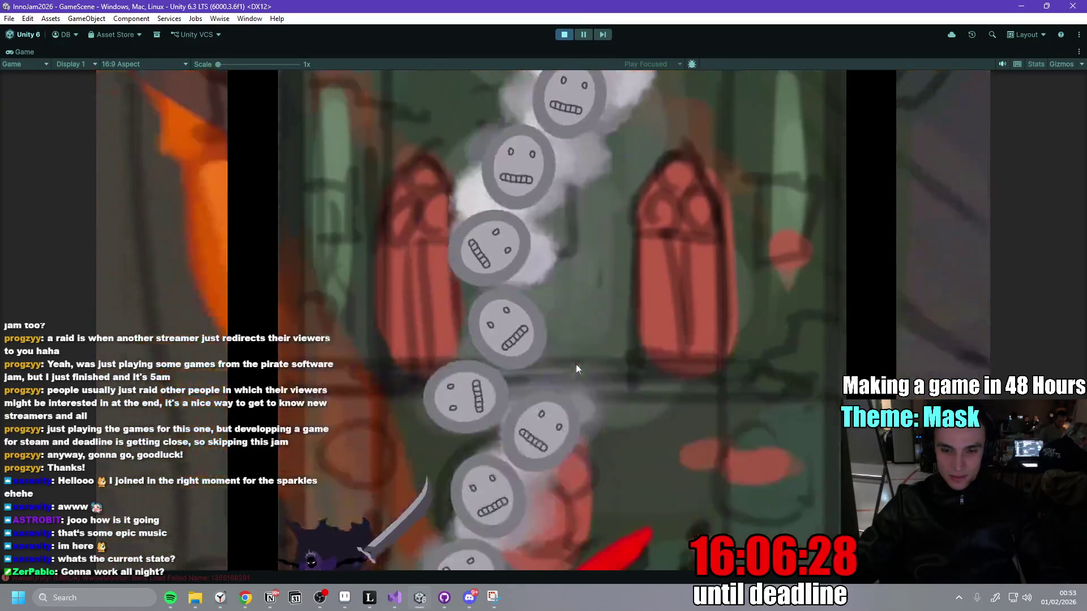
click(575, 364)
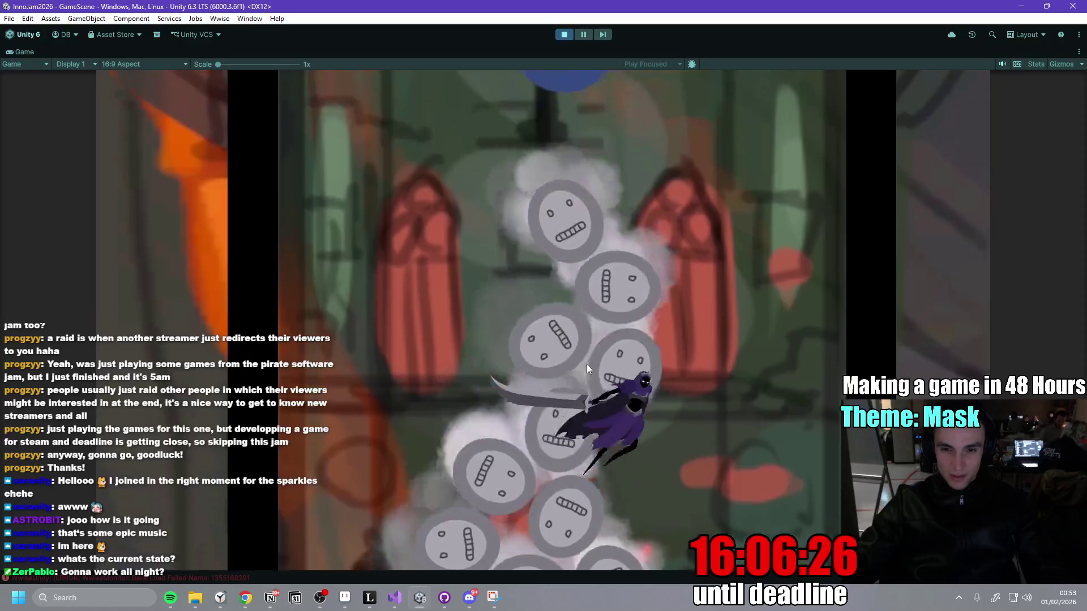